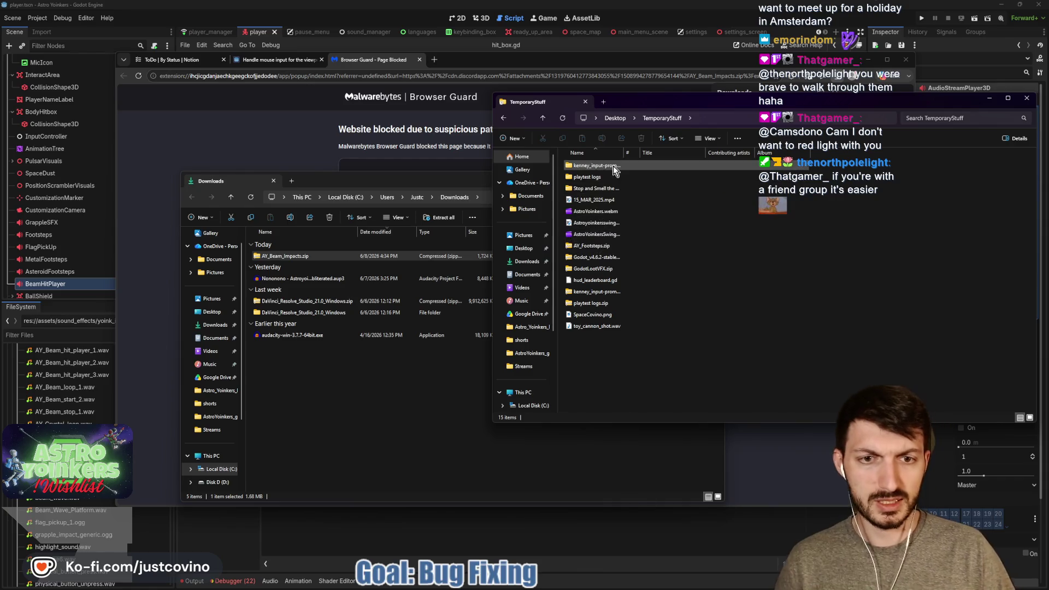
Move AY_Beam_Impacts.zip from Downloads into TemporaryStuff and close the Downloads window.
{"action": "left_click", "coordinate": [412, 393]}
{"action": "left_click_drag", "start_coordinate": [776, 286], "coordinate": [779, 288]}
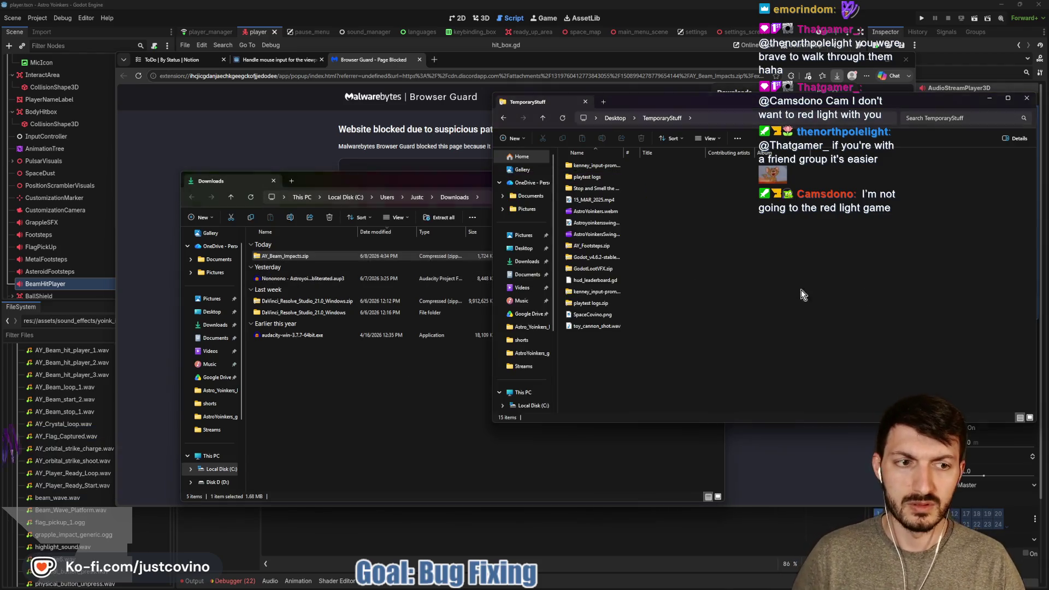
{"action": "left_click", "coordinate": [725, 175]}
{"action": "left_click", "coordinate": [715, 176]}
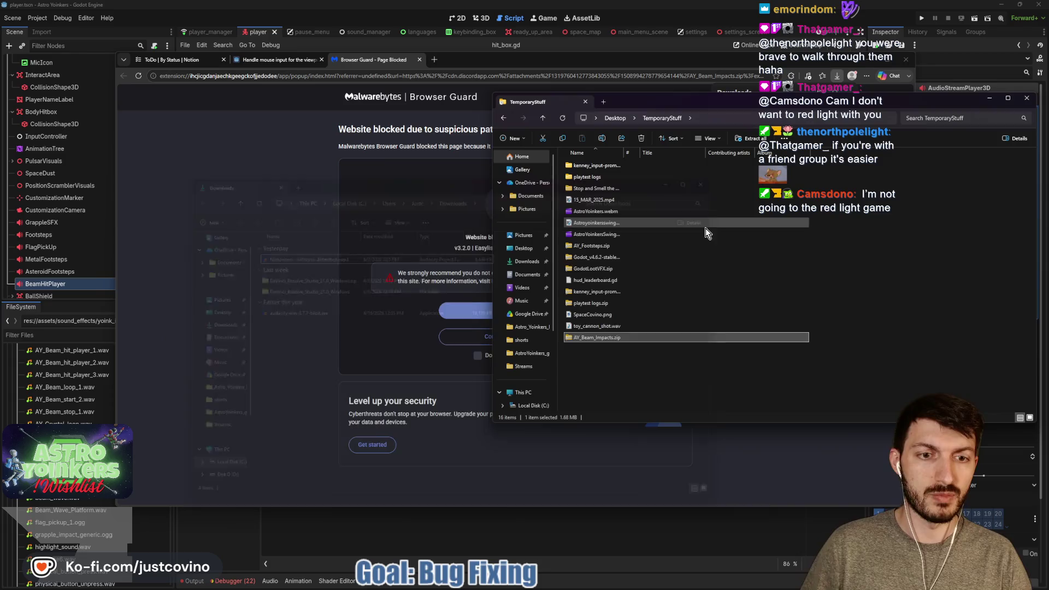
Extract the zip into an AY_Beam_Impacts folder holding six sound files.
{"action": "left_click", "coordinate": [747, 143]}
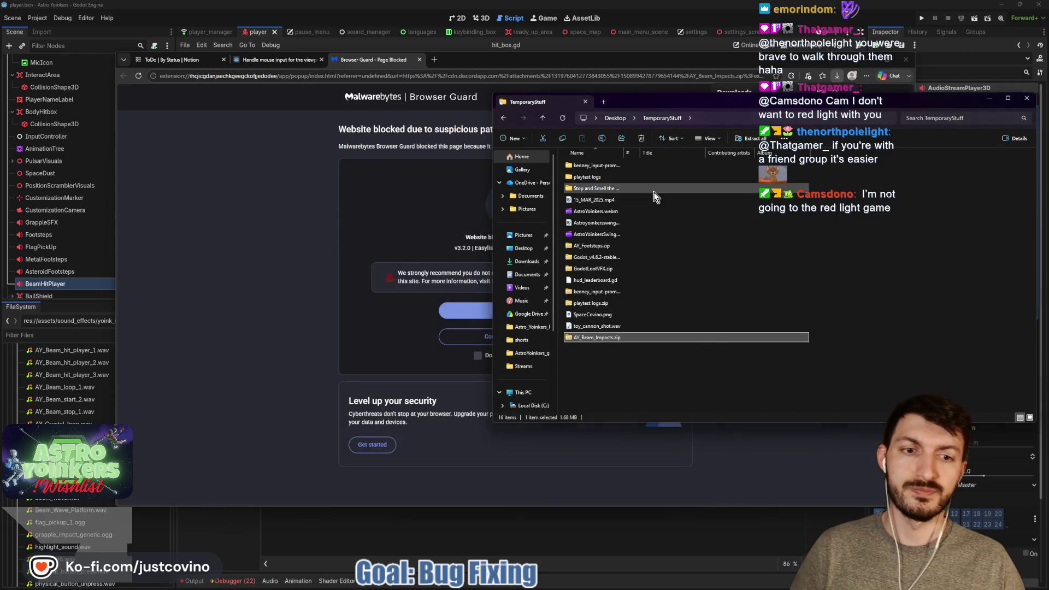
{"action": "key", "text": "Return"}
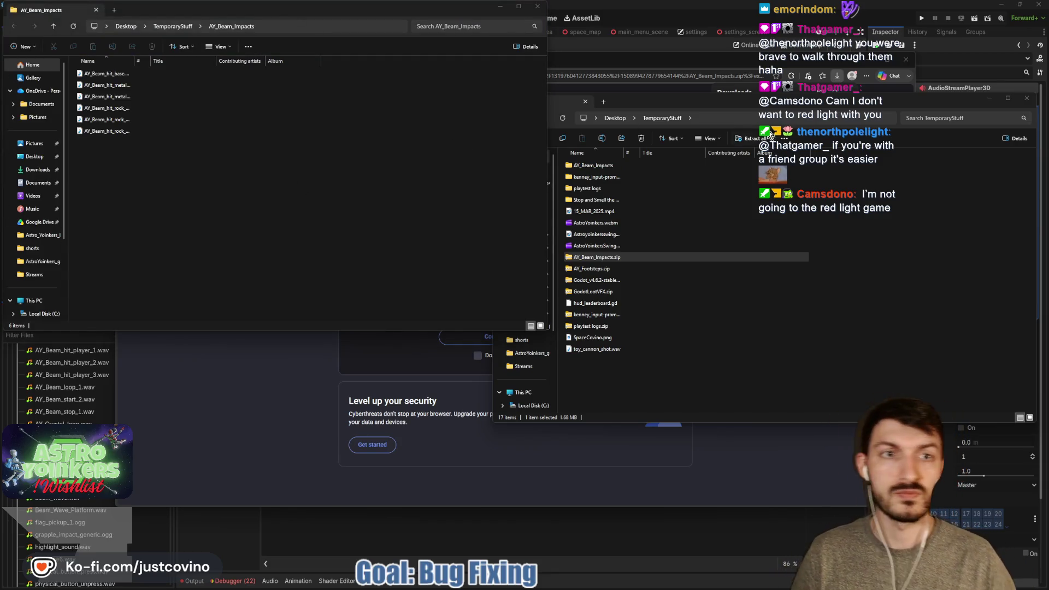
{"action": "left_click", "coordinate": [1026, 98]}
Drag the AY_Beam_Impacts window to the centre of the screen.
{"action": "left_click_drag", "start_coordinate": [361, 20], "coordinate": [664, 103]}
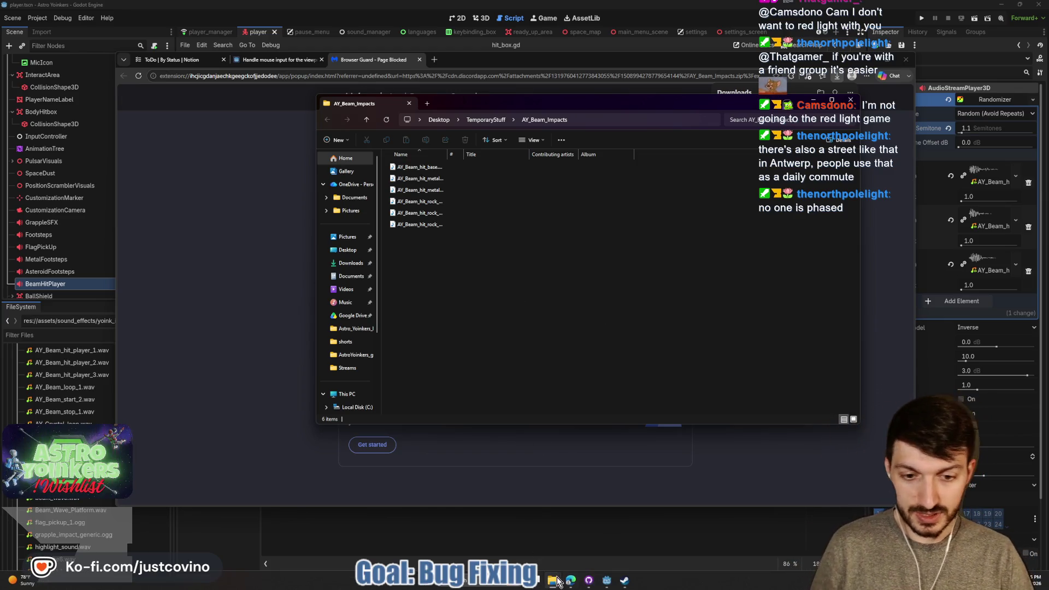
Open Desktop > ctf_tower > assets > sound_effects in the second Explorer window.
{"action": "mouse_move", "coordinate": [553, 580]}
{"action": "left_click", "coordinate": [532, 551]}
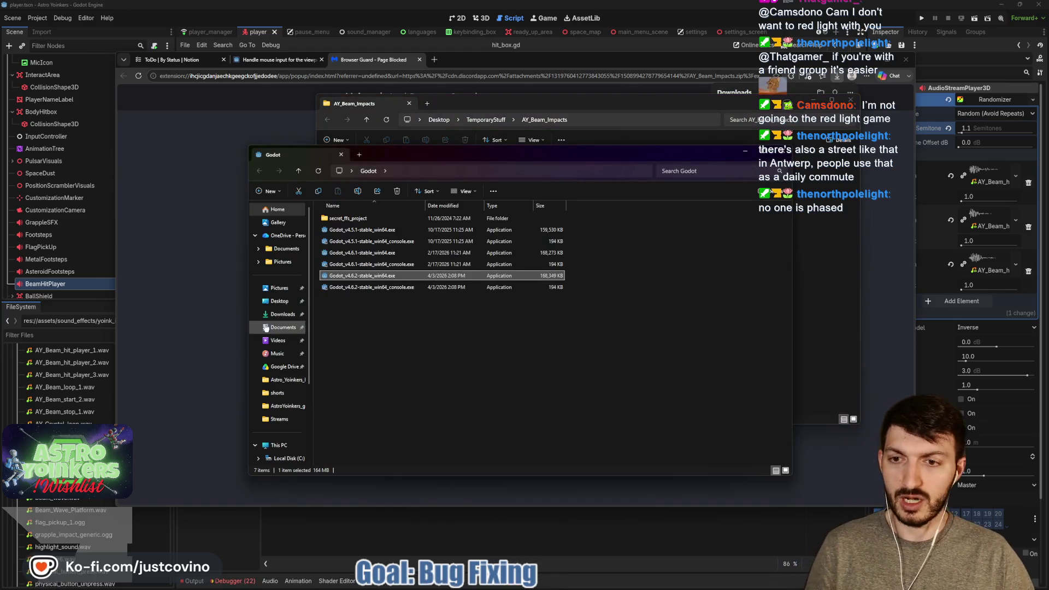
{"action": "left_click", "coordinate": [276, 302]}
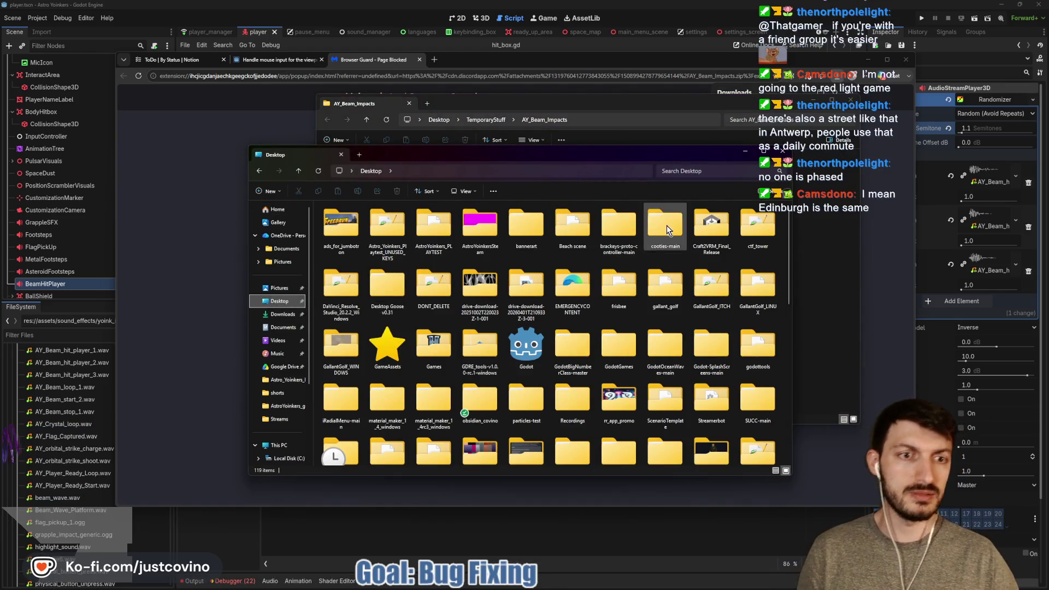
{"action": "double_click", "coordinate": [758, 224]}
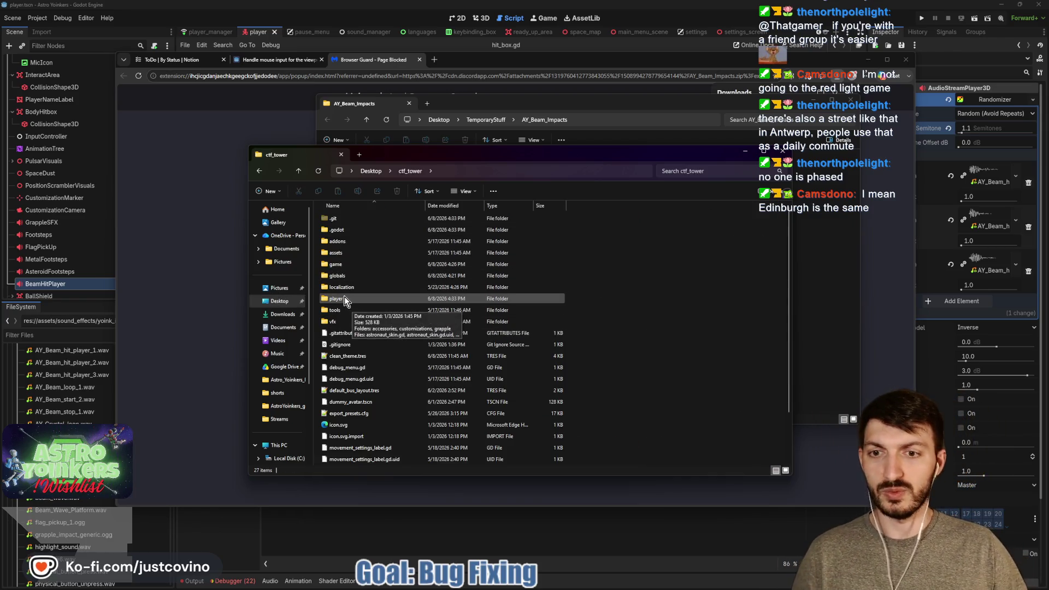
{"action": "double_click", "coordinate": [346, 298]}
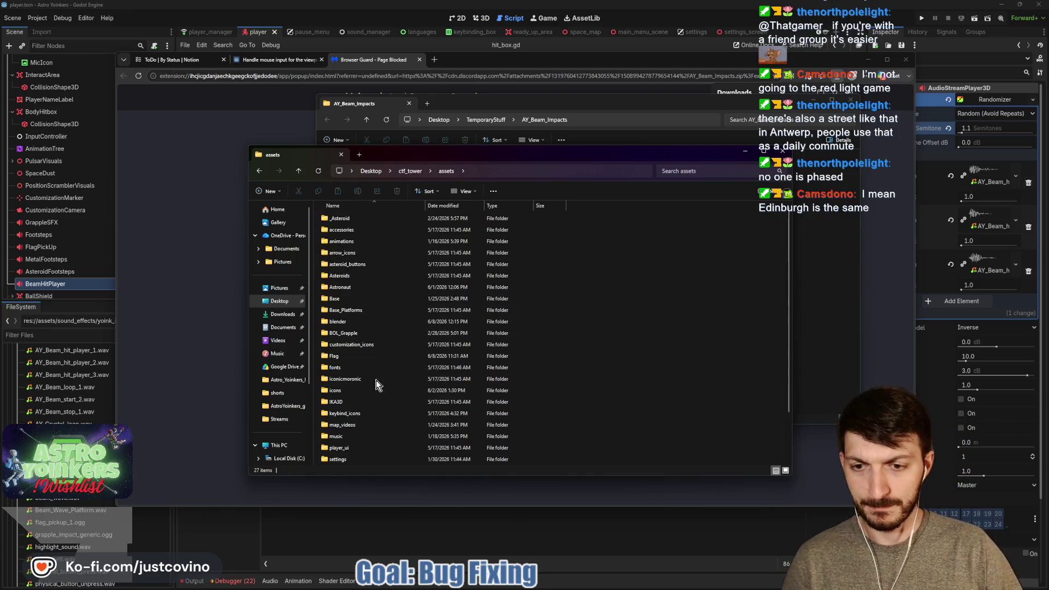
{"action": "double_click", "coordinate": [360, 426]}
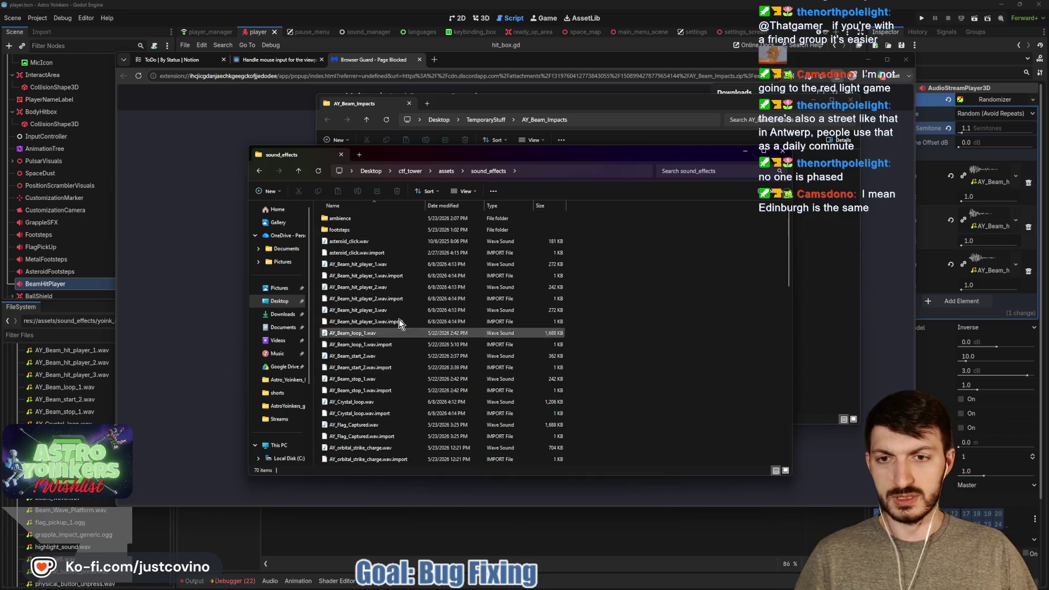
{"action": "mouse_move", "coordinate": [441, 152]}
{"action": "left_mouse_down"}
{"action": "mouse_move", "coordinate": [215, 179]}
{"action": "mouse_move", "coordinate": [359, 212]}
{"action": "mouse_move", "coordinate": [328, 205]}
{"action": "left_mouse_up"}
Cut the six AY_Beam_hit files from AY_Beam_Impacts and paste them into sound_effects.
{"action": "left_click", "coordinate": [765, 316]}
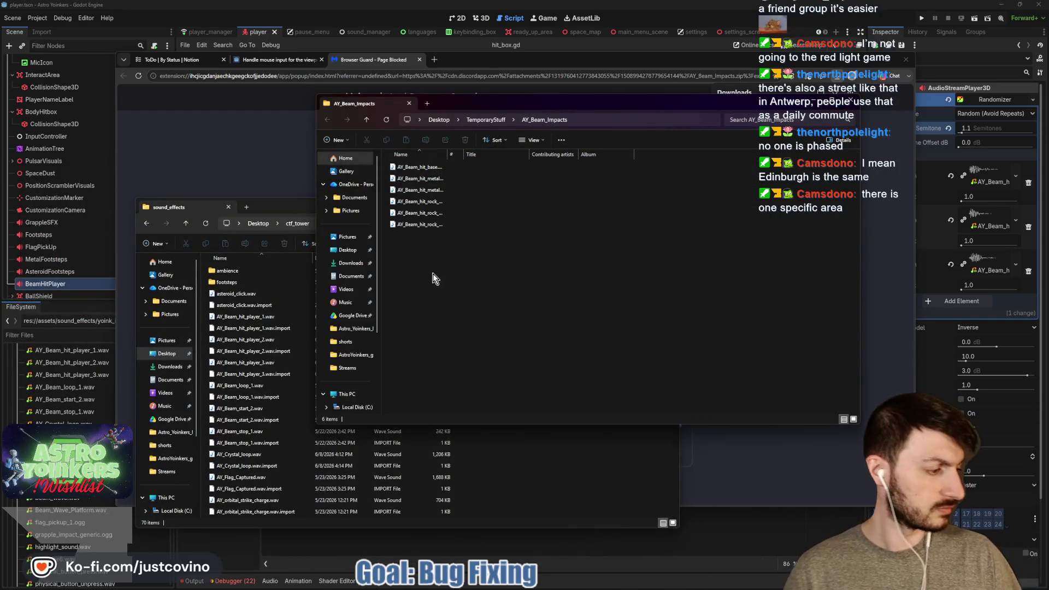
{"action": "left_click_drag", "start_coordinate": [429, 274], "coordinate": [411, 167]}
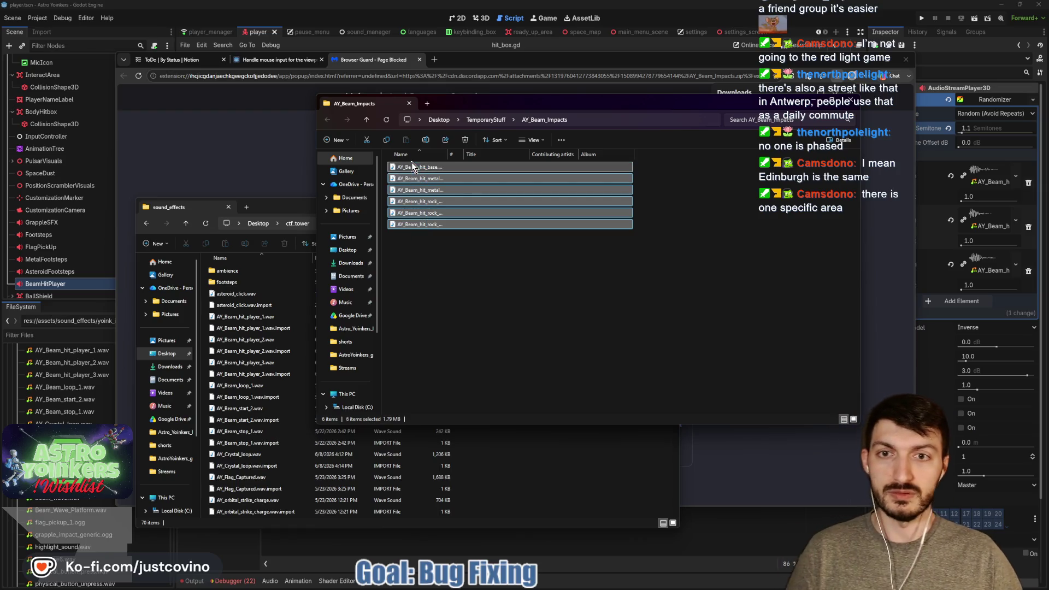
{"action": "left_click", "coordinate": [367, 142]}
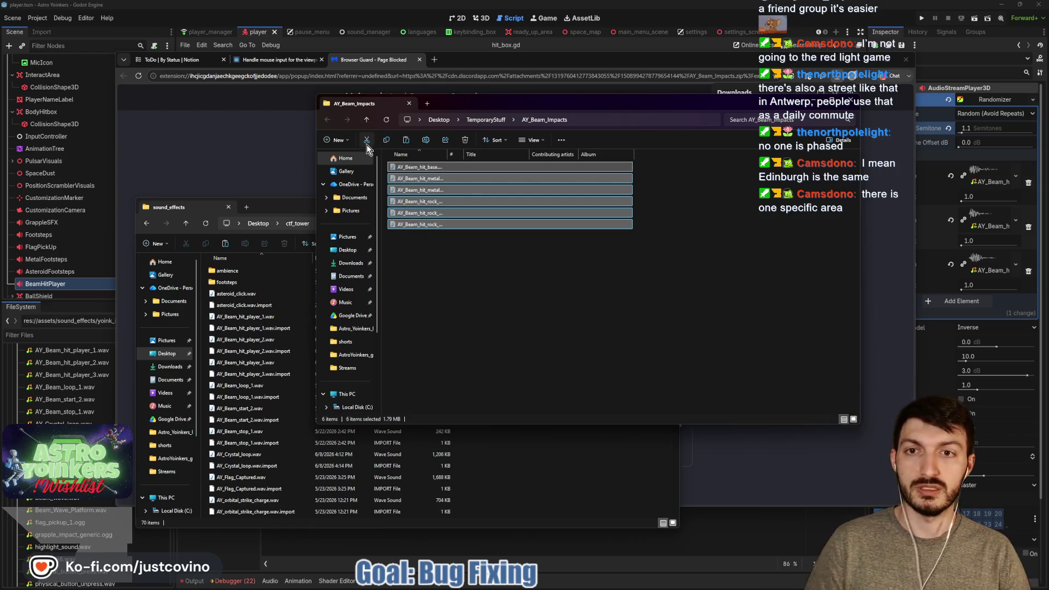
{"action": "left_click", "coordinate": [301, 207]}
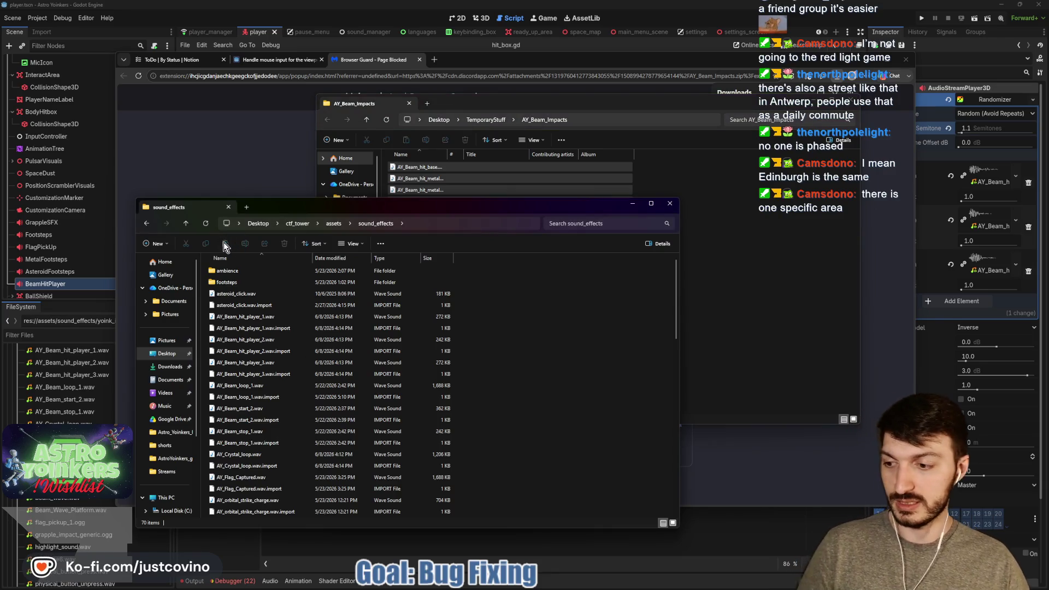
{"action": "left_click", "coordinate": [225, 244]}
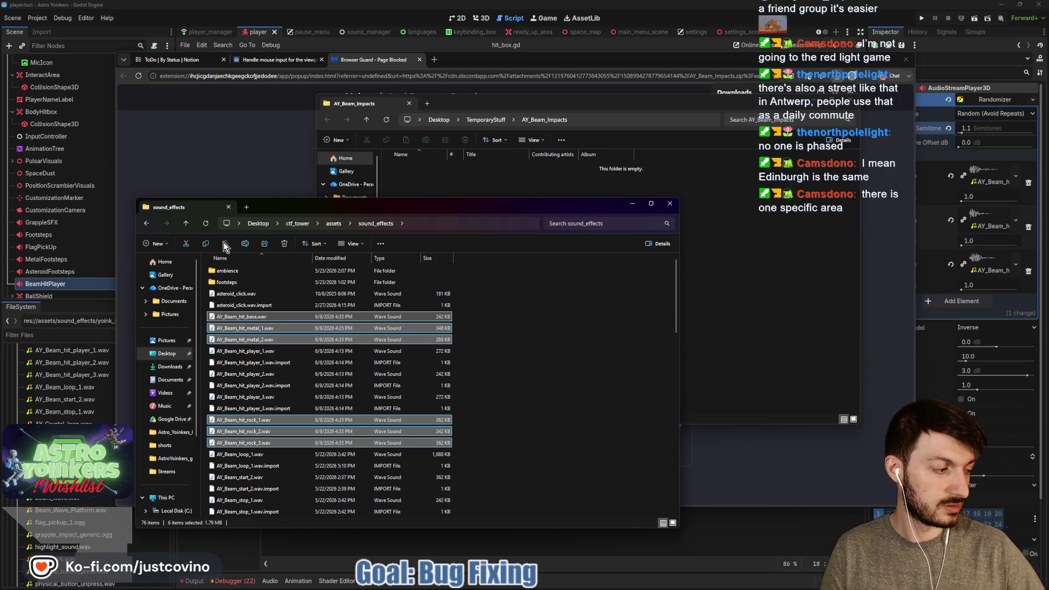
{"action": "left_click", "coordinate": [668, 204]}
Close the empty AY_Beam_Impacts window, the blocked download tab and Chrome.
{"action": "left_click", "coordinate": [853, 101]}
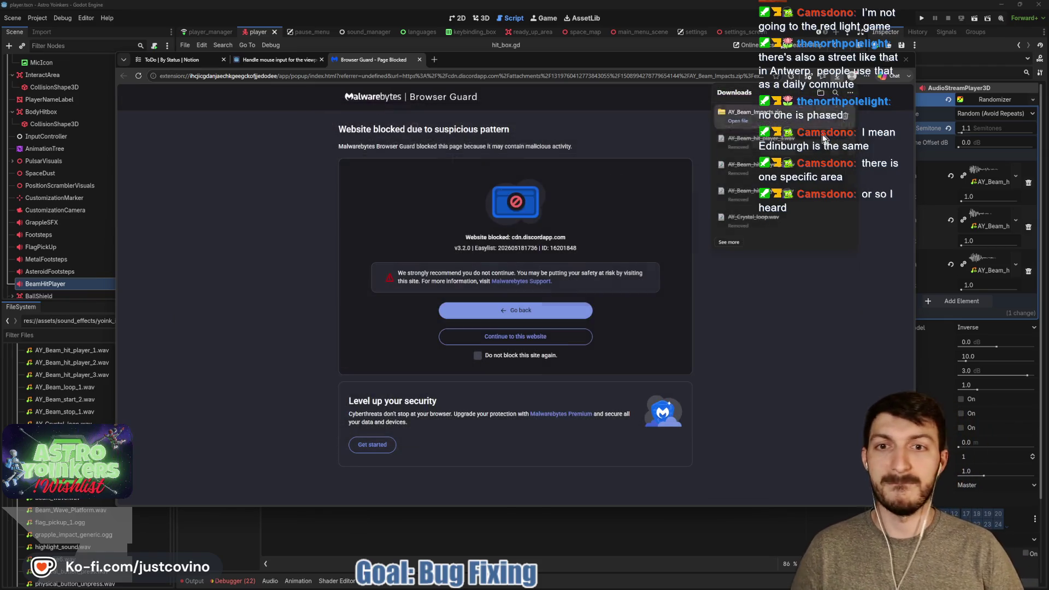
{"action": "left_click", "coordinate": [420, 60]}
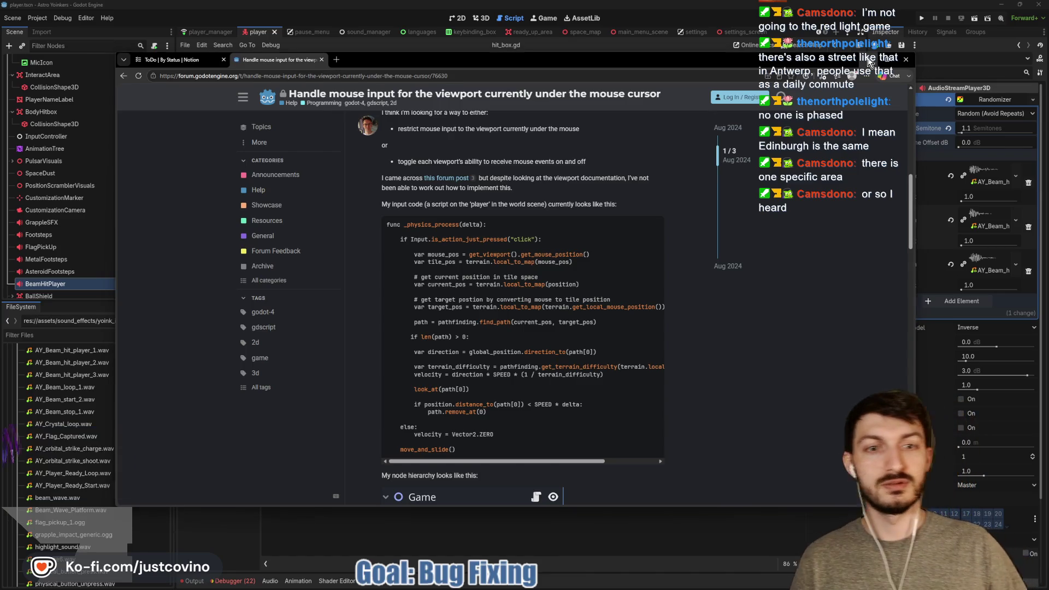
{"action": "left_click", "coordinate": [862, 60]}
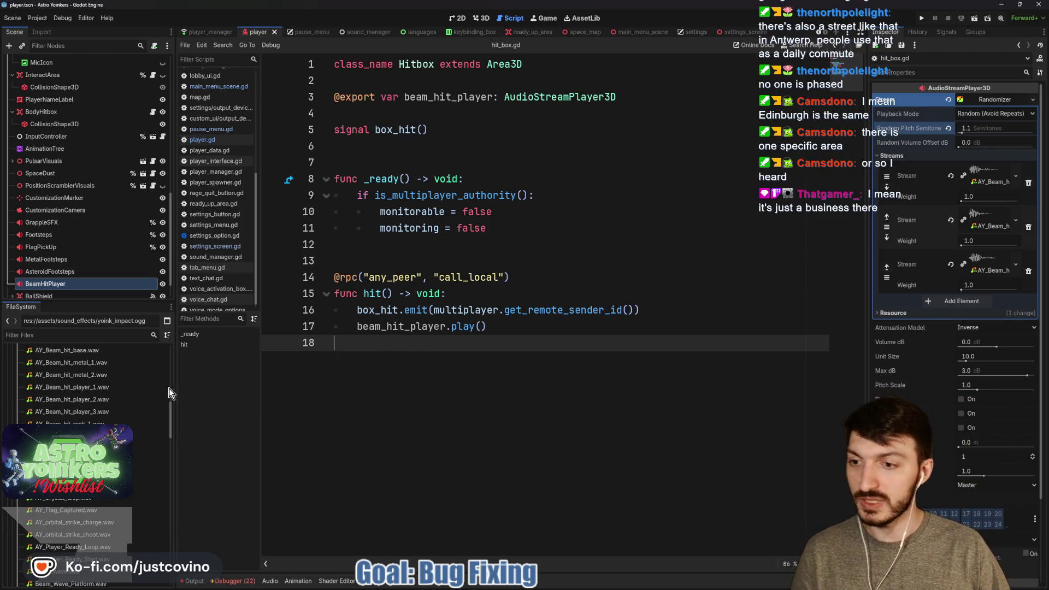
Scroll the FileSystem dock through res://assets/sound_effects to locate the new AY_Beam_hit files.
{"action": "scroll", "coordinate": [76, 445], "scroll_direction": "up", "scroll_amount": 3}
{"action": "scroll", "coordinate": [73, 404], "scroll_direction": "up", "scroll_amount": 3}
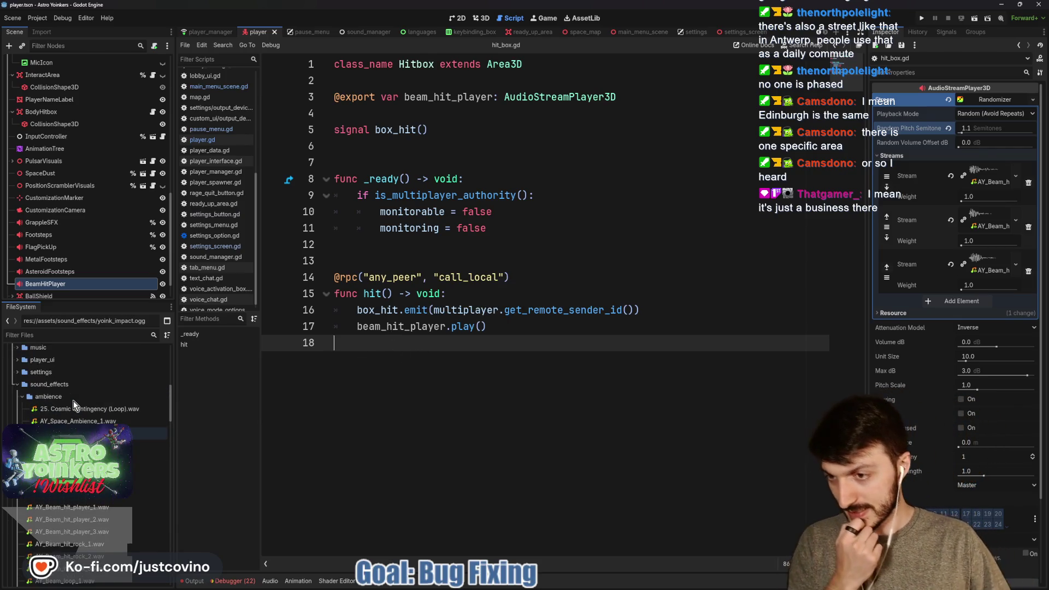
{"action": "scroll", "coordinate": [28, 398], "scroll_direction": "down", "scroll_amount": 5}
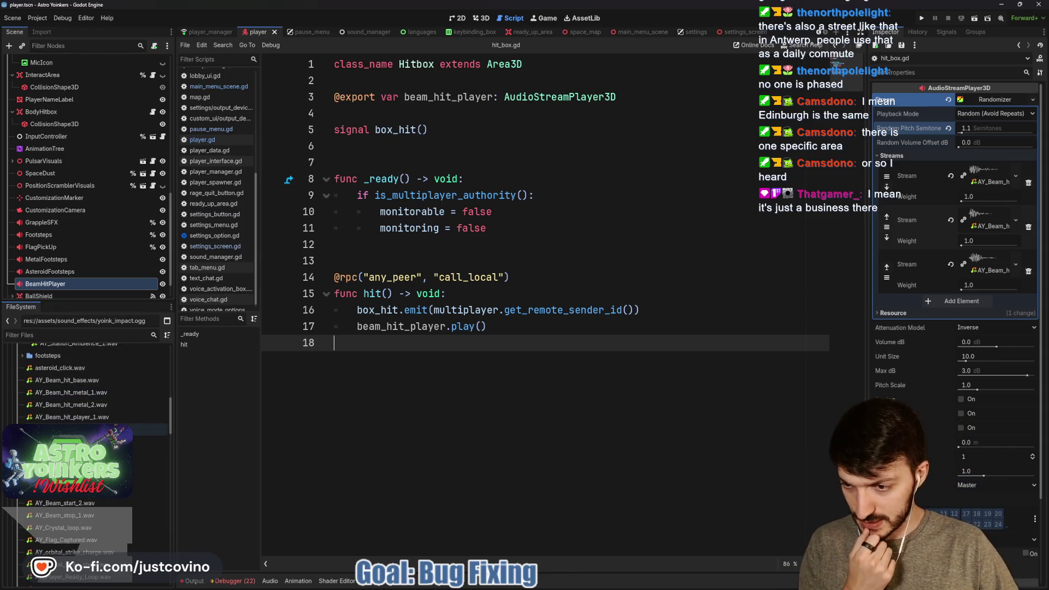
{"action": "scroll", "coordinate": [82, 470], "scroll_direction": "down", "scroll_amount": 2}
{"action": "scroll", "coordinate": [82, 470], "scroll_direction": "down", "scroll_amount": 2}
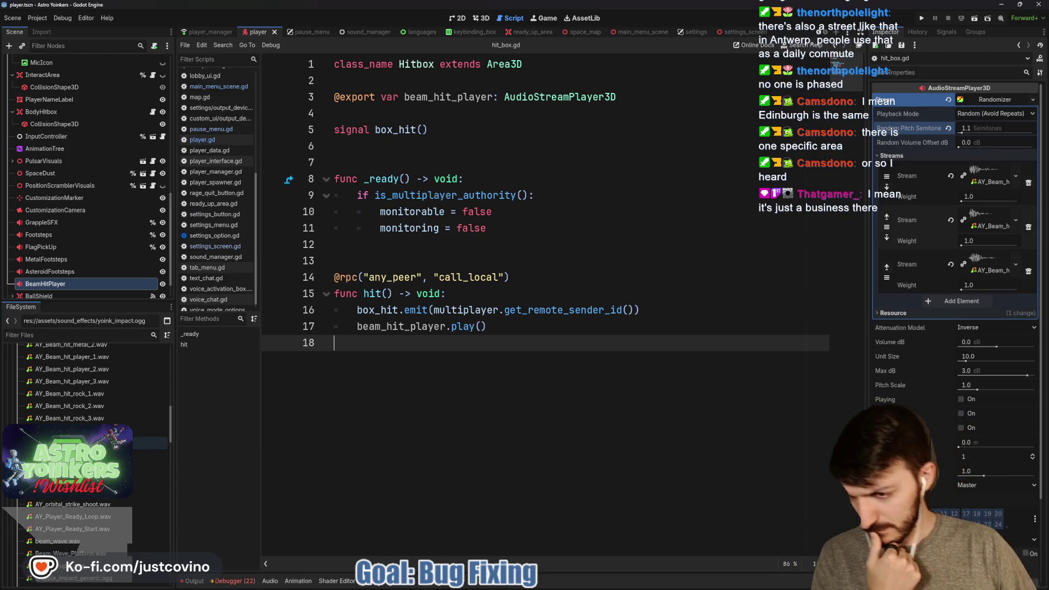
{"action": "scroll", "coordinate": [102, 480], "scroll_direction": "down", "scroll_amount": 6}
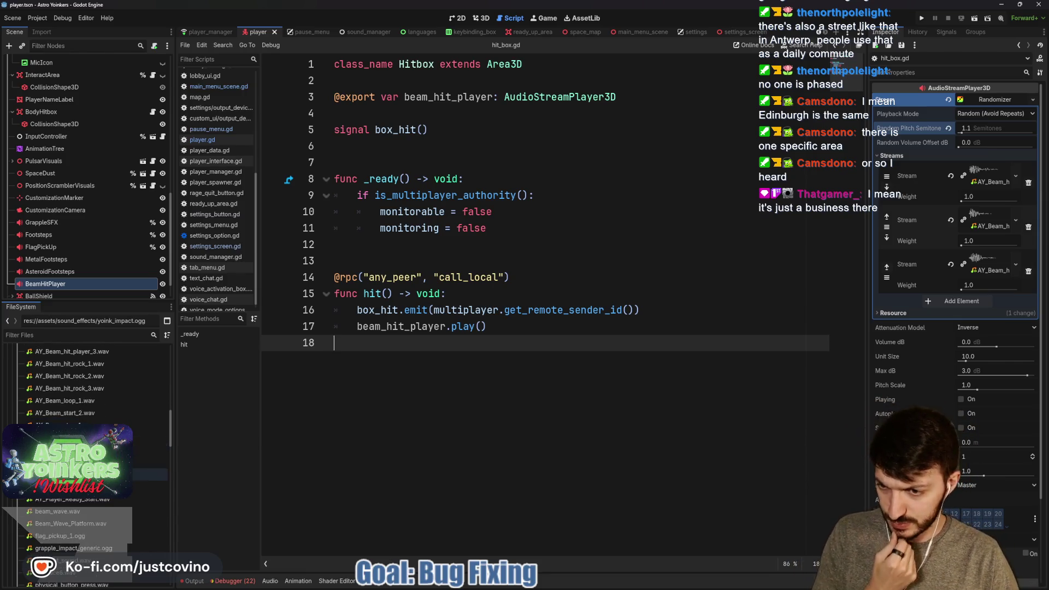
{"action": "scroll", "coordinate": [103, 479], "scroll_direction": "down", "scroll_amount": 2}
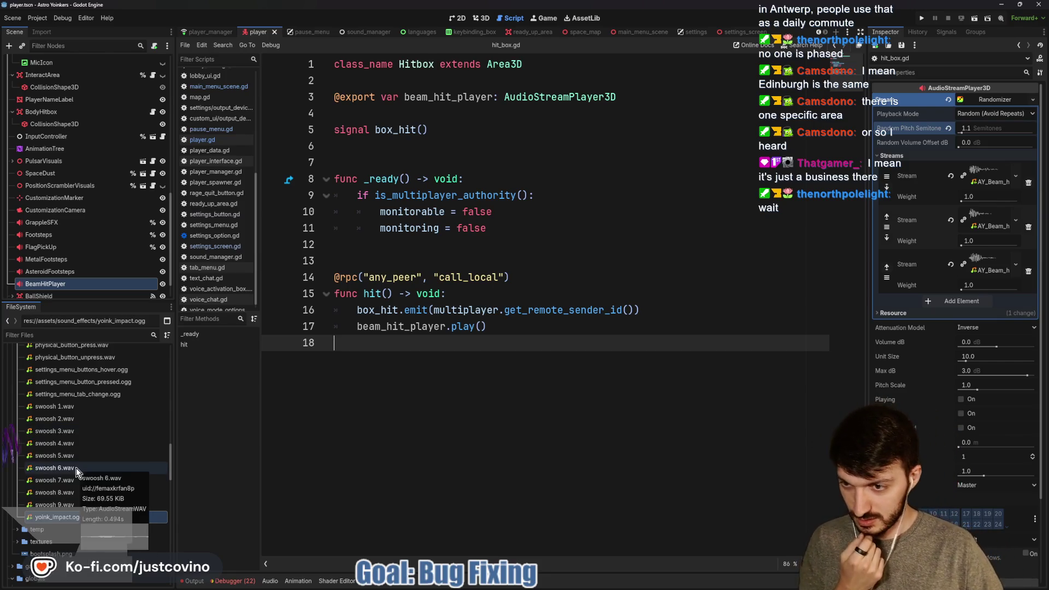
{"action": "scroll", "coordinate": [87, 437], "scroll_direction": "up", "scroll_amount": 1}
{"action": "scroll", "coordinate": [87, 464], "scroll_direction": "up", "scroll_amount": 1}
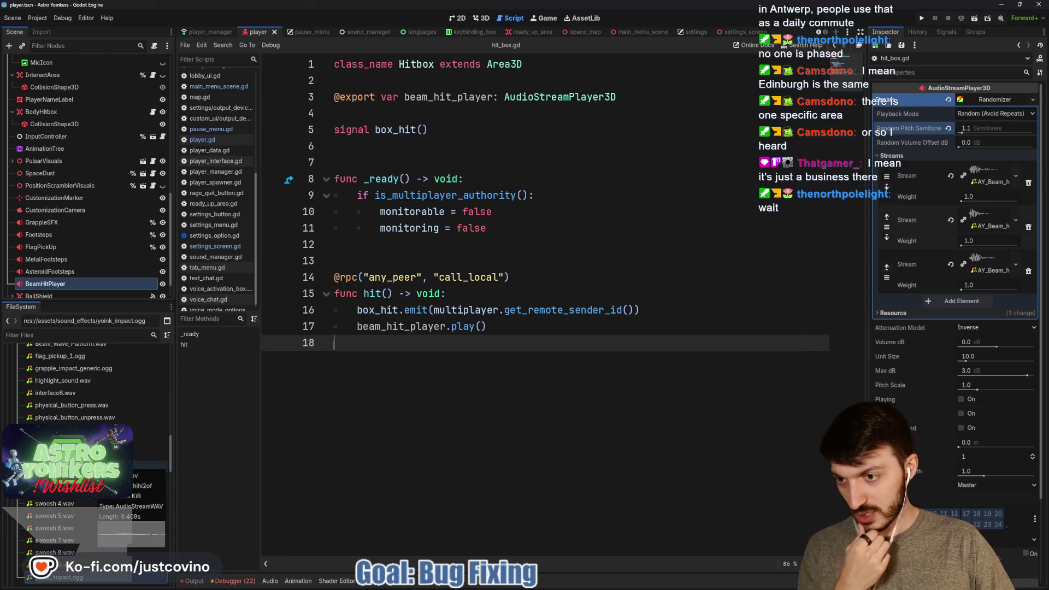
{"action": "scroll", "coordinate": [104, 432], "scroll_direction": "up", "scroll_amount": 1}
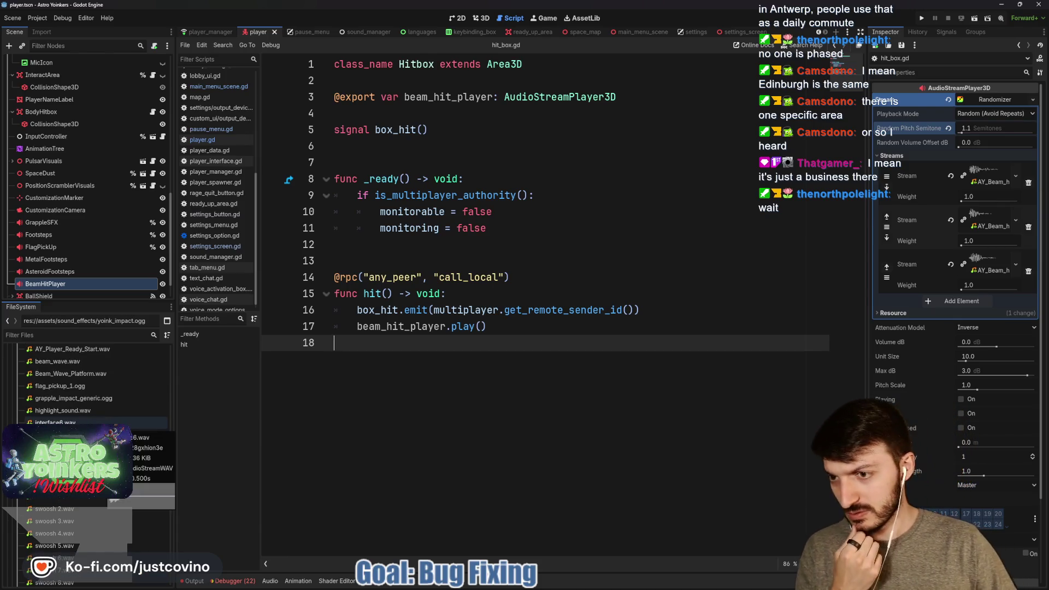
{"action": "scroll", "coordinate": [90, 413], "scroll_direction": "up", "scroll_amount": 2}
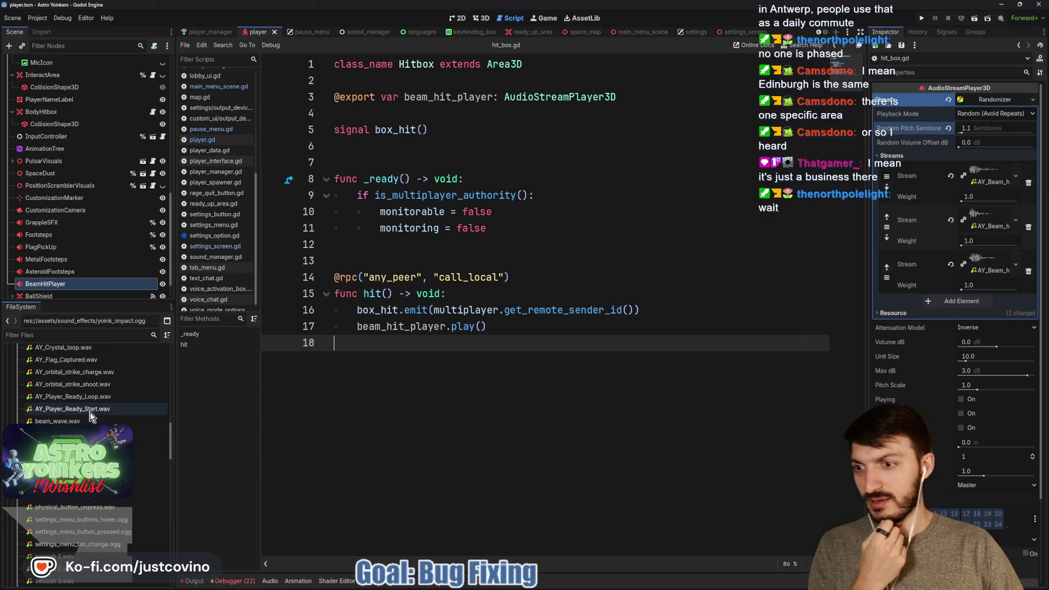
{"action": "scroll", "coordinate": [90, 415], "scroll_direction": "up", "scroll_amount": 1}
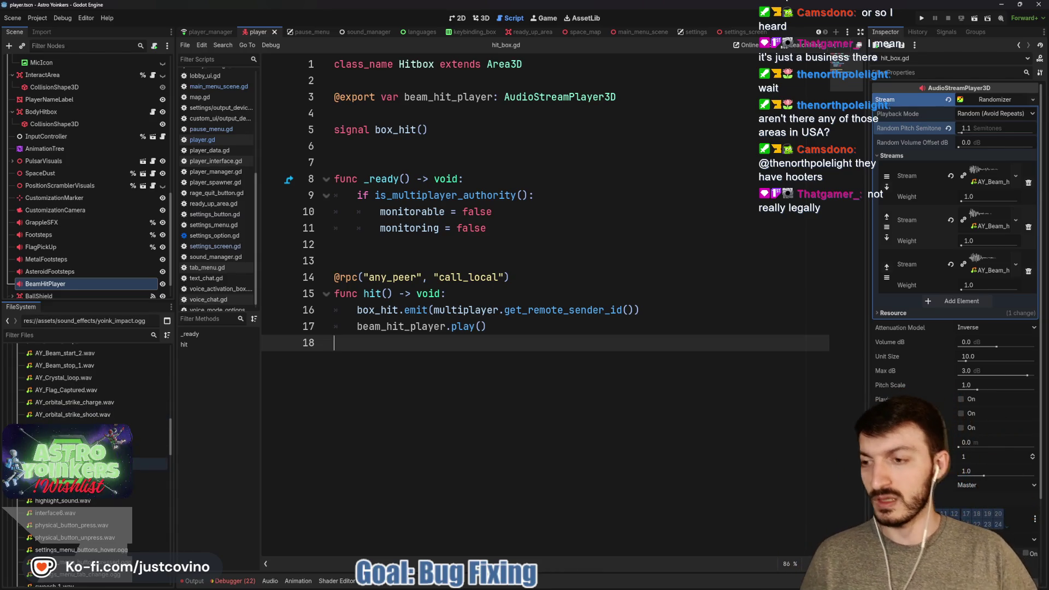
{"action": "scroll", "coordinate": [90, 424], "scroll_direction": "up", "scroll_amount": 1}
{"action": "scroll", "coordinate": [93, 399], "scroll_direction": "up", "scroll_amount": 2}
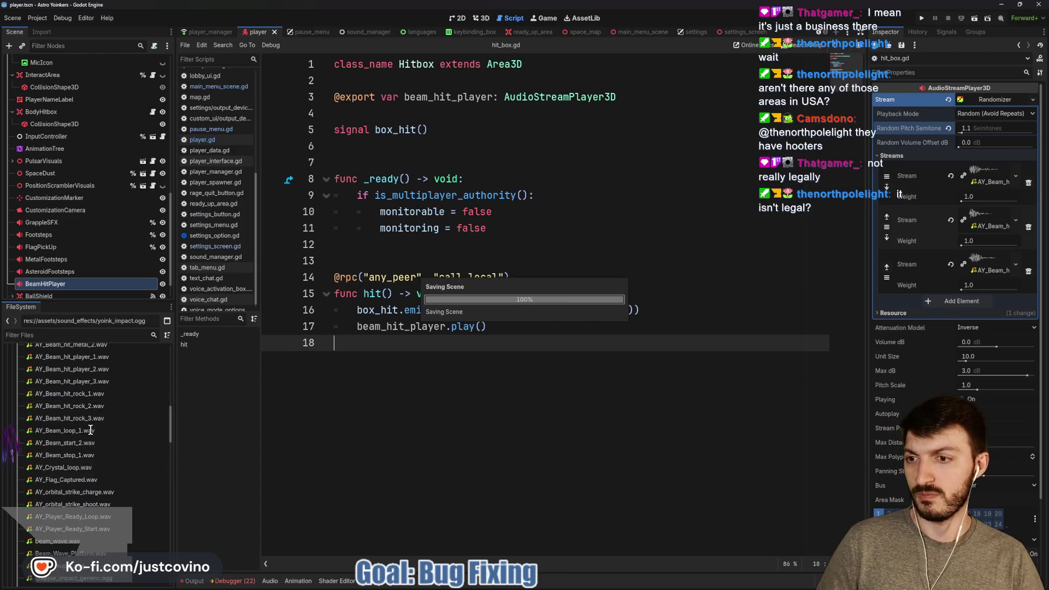
{"action": "mouse_move", "coordinate": [110, 417]}
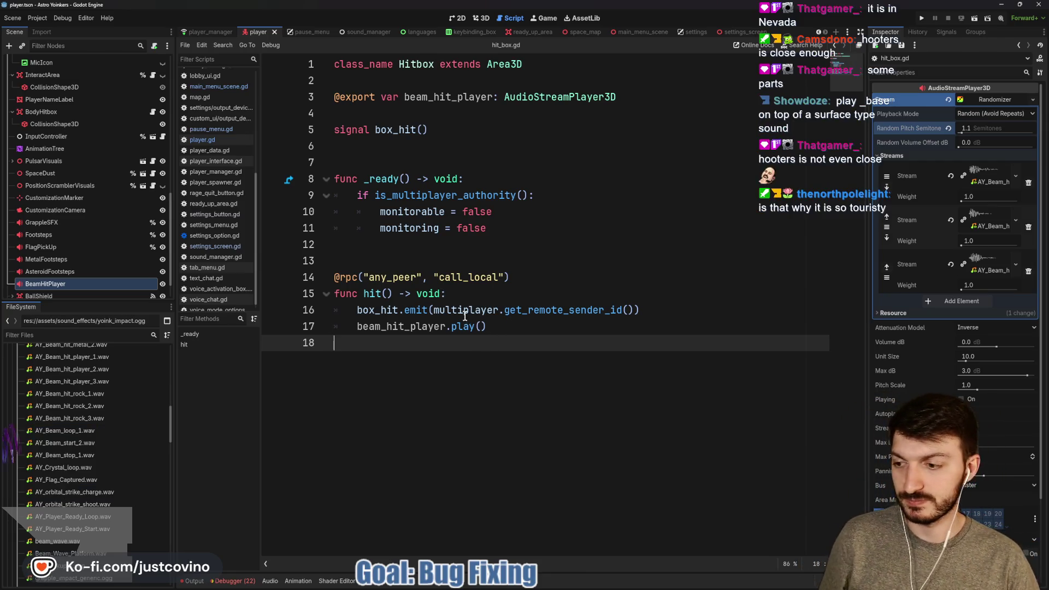
{"action": "mouse_move", "coordinate": [463, 316]}
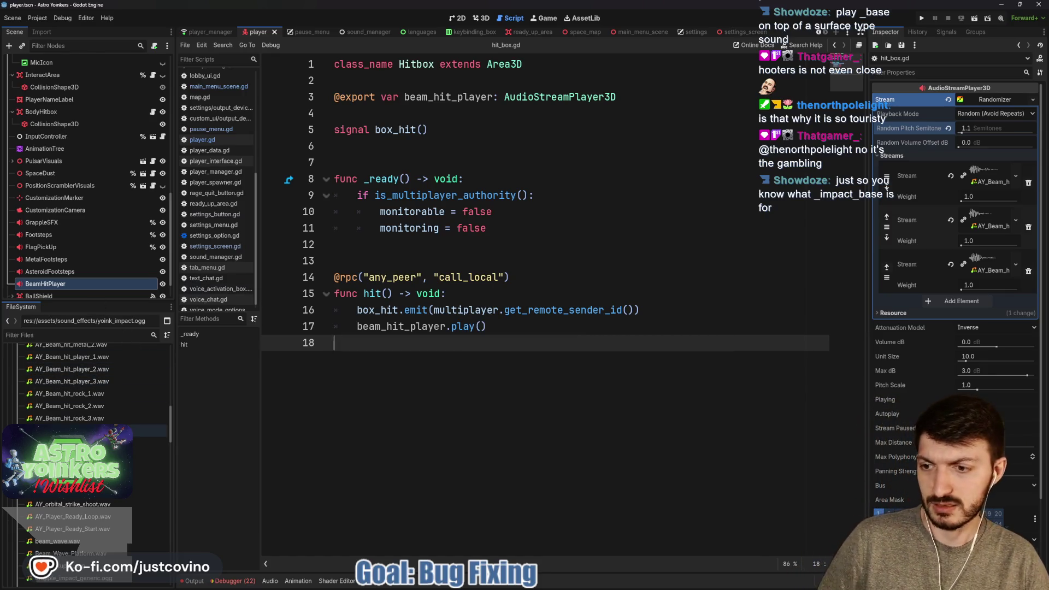
Save the player scene and select AY_Beam_hit_base.wav in the FileSystem dock.
{"action": "scroll", "coordinate": [82, 437], "scroll_direction": "up", "scroll_amount": 5}
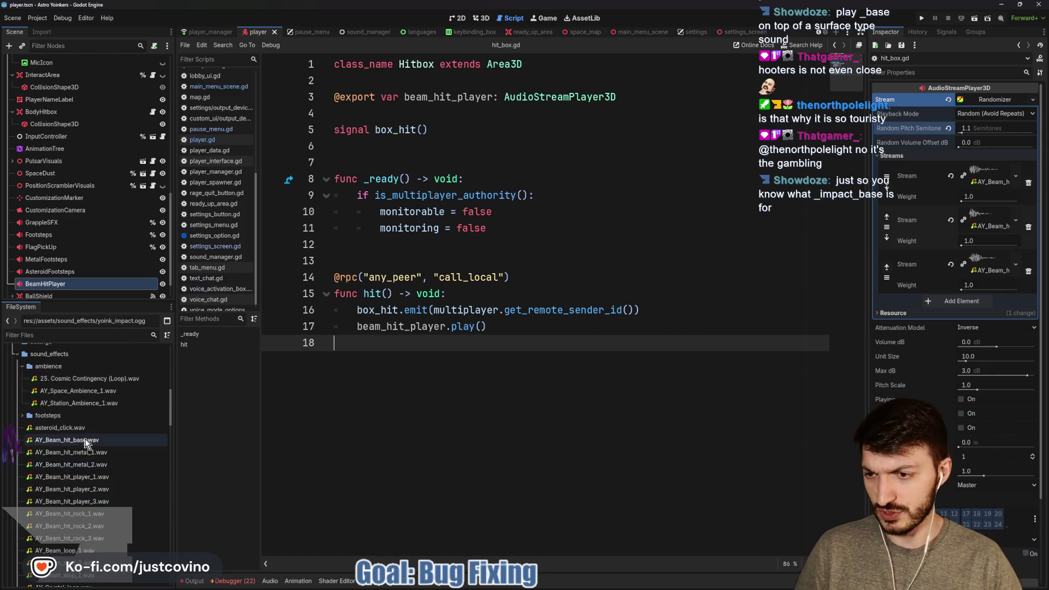
{"action": "scroll", "coordinate": [82, 437], "scroll_direction": "down", "scroll_amount": 2}
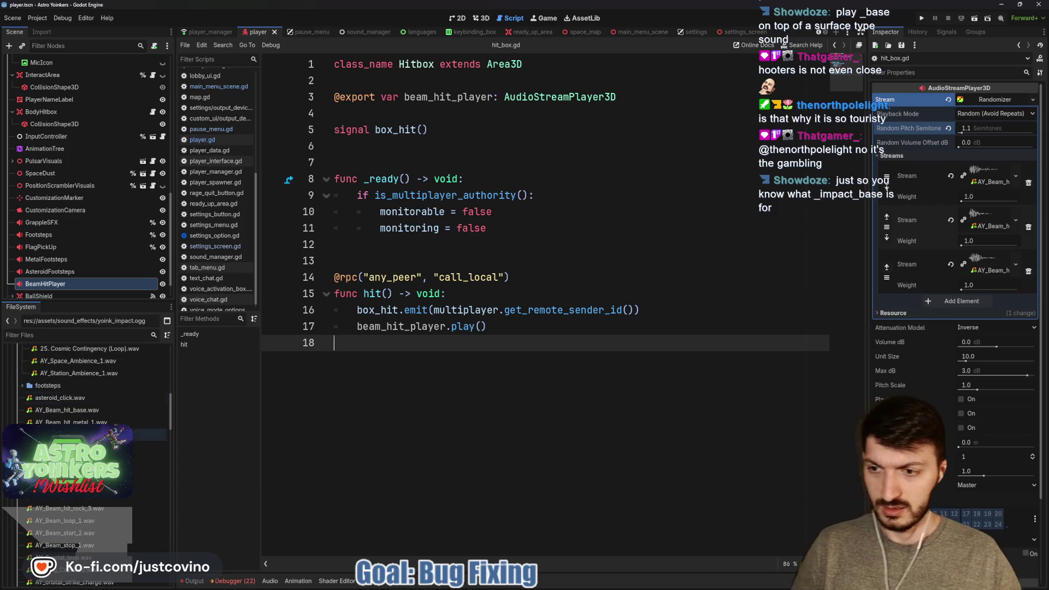
{"action": "key", "text": "ctrl+s"}
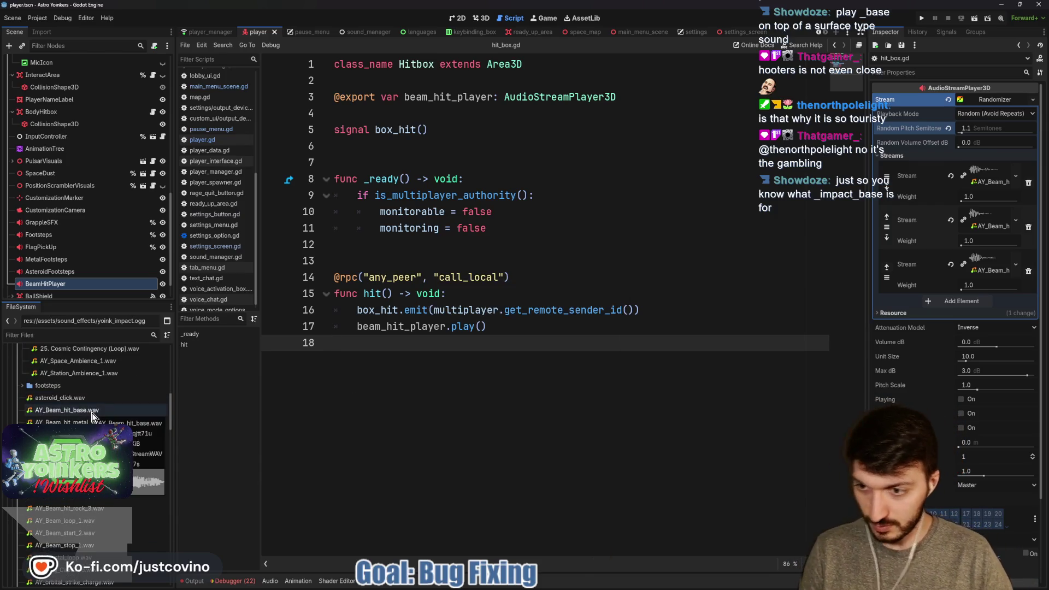
{"action": "left_click", "coordinate": [92, 410]}
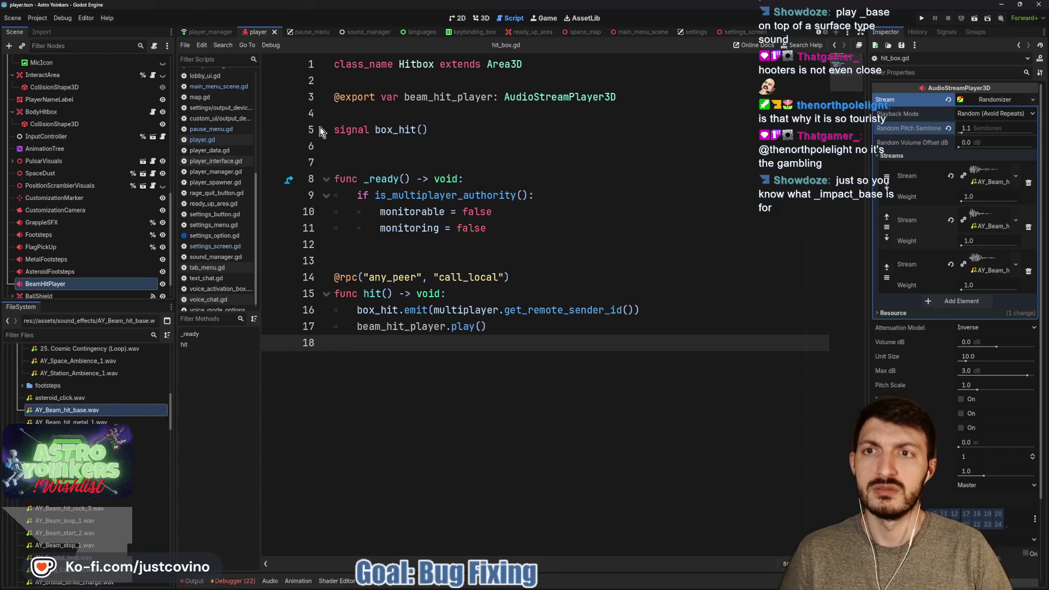
{"action": "scroll", "coordinate": [97, 257], "scroll_direction": "down", "scroll_amount": 2}
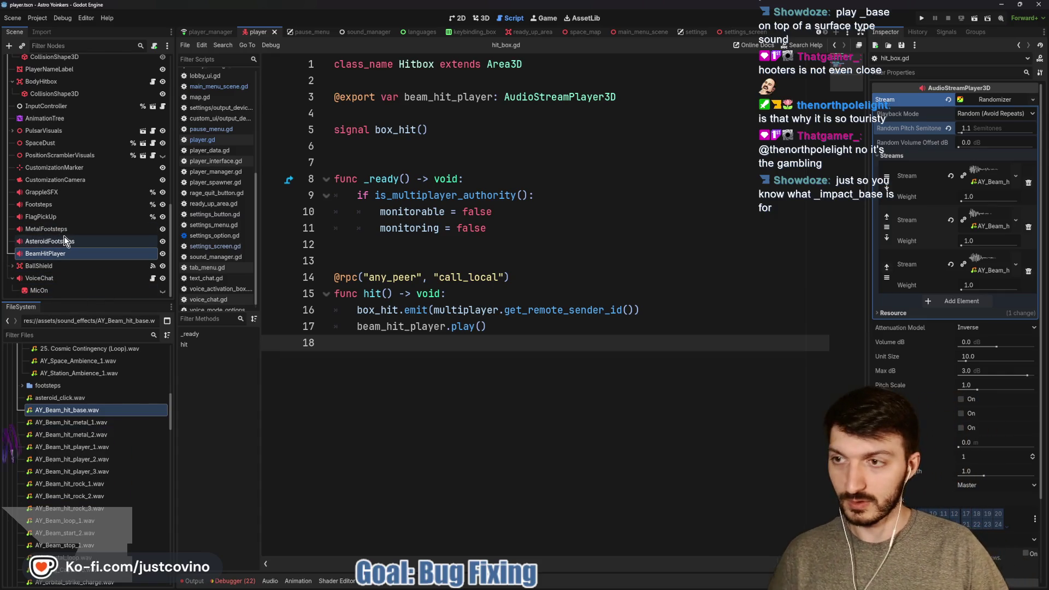
{"action": "scroll", "coordinate": [64, 239], "scroll_direction": "up", "scroll_amount": 6}
{"action": "scroll", "coordinate": [64, 238], "scroll_direction": "up", "scroll_amount": 2}
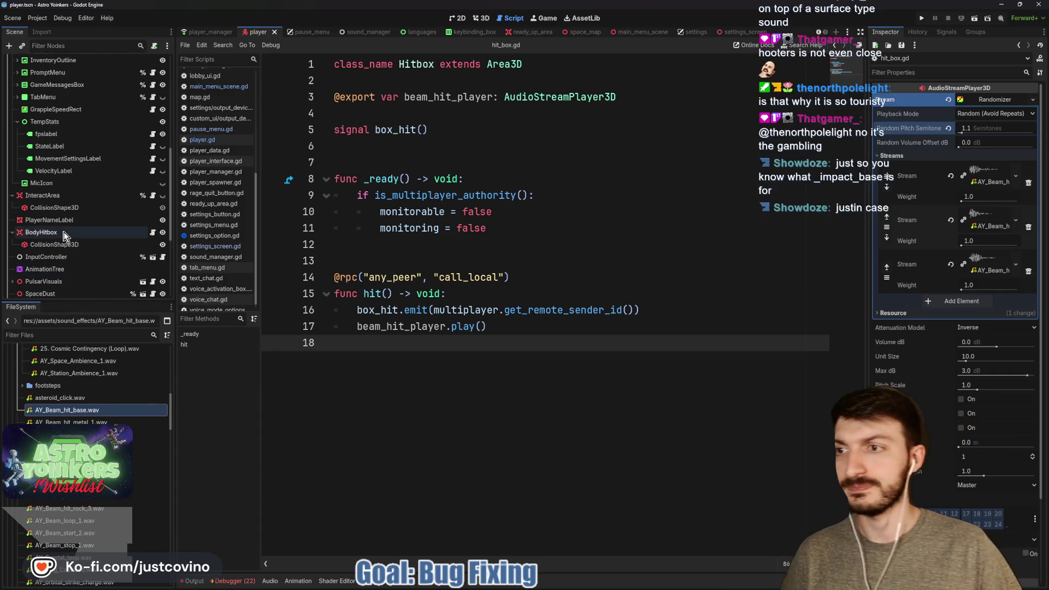
{"action": "scroll", "coordinate": [60, 228], "scroll_direction": "down", "scroll_amount": 5}
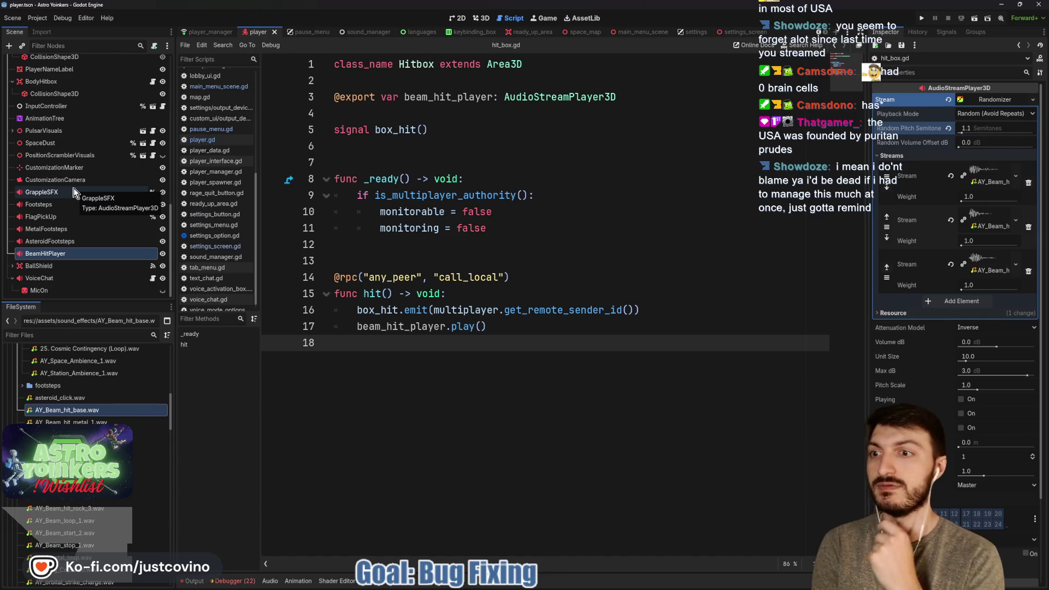
Inspect the AsteroidFootsteps and BeamHitPlayer nodes, then save the player scene.
{"action": "left_click", "coordinate": [61, 253]}
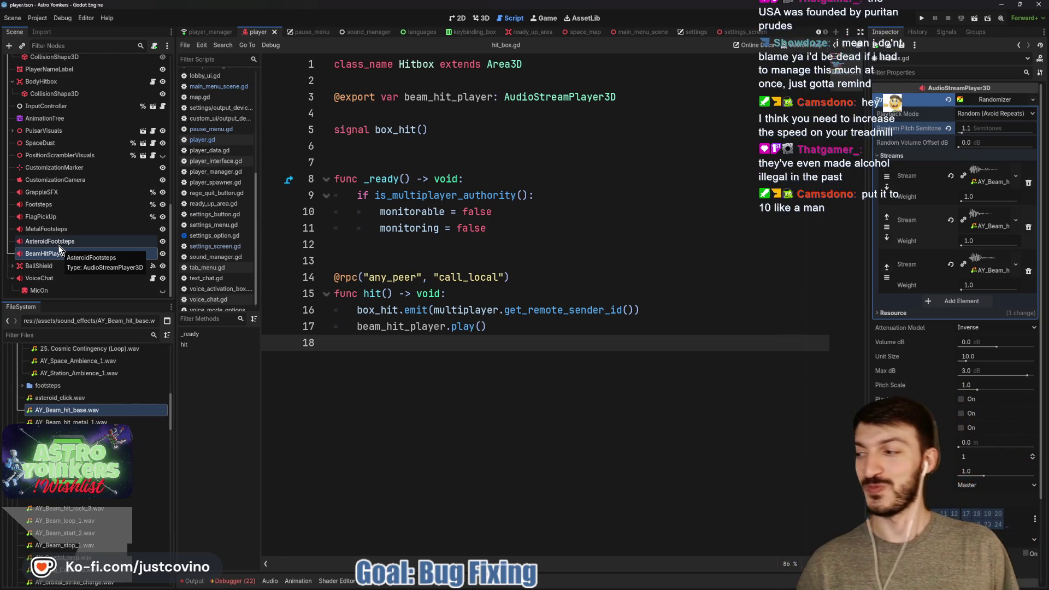
{"action": "left_click", "coordinate": [59, 242]}
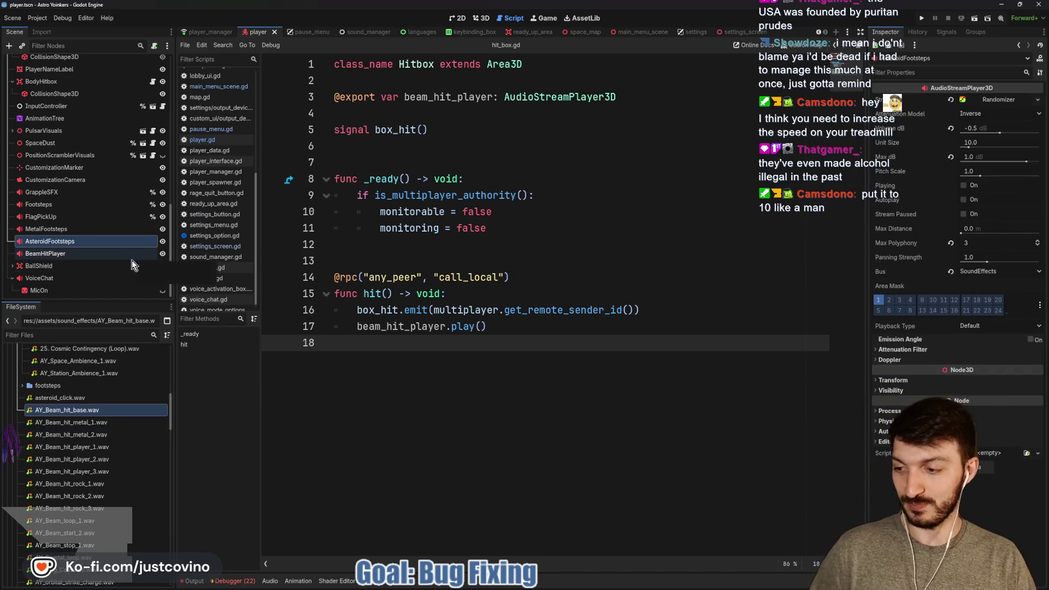
{"action": "left_click", "coordinate": [387, 258]}
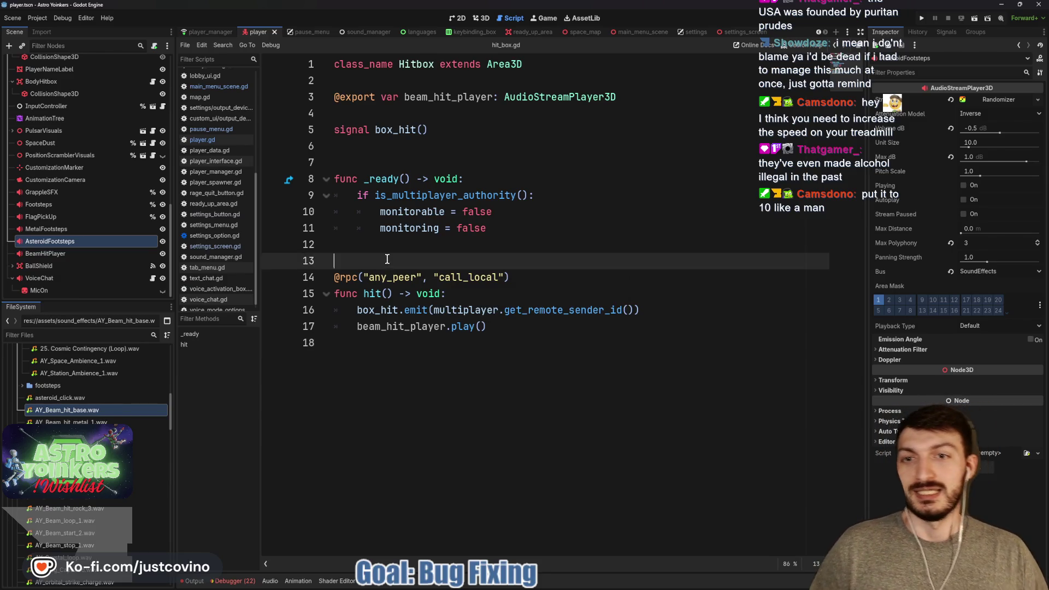
{"action": "left_click", "coordinate": [52, 255]}
{"action": "key", "text": "ctrl+s"}
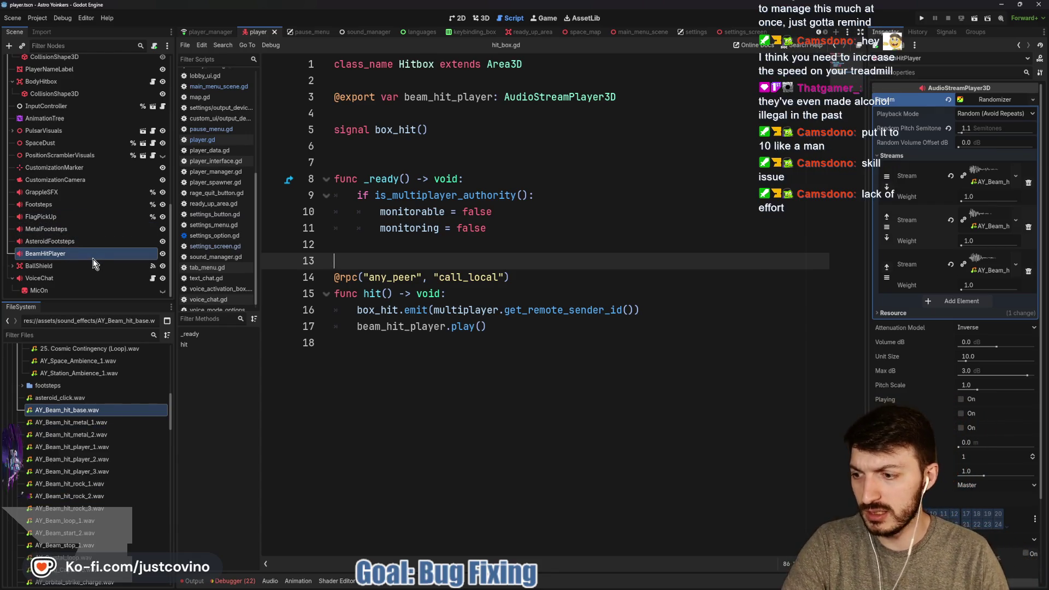
Select the Player root node and start adding a new child node.
{"action": "scroll", "coordinate": [79, 162], "scroll_direction": "up", "scroll_amount": 5}
{"action": "scroll", "coordinate": [77, 163], "scroll_direction": "up", "scroll_amount": 6}
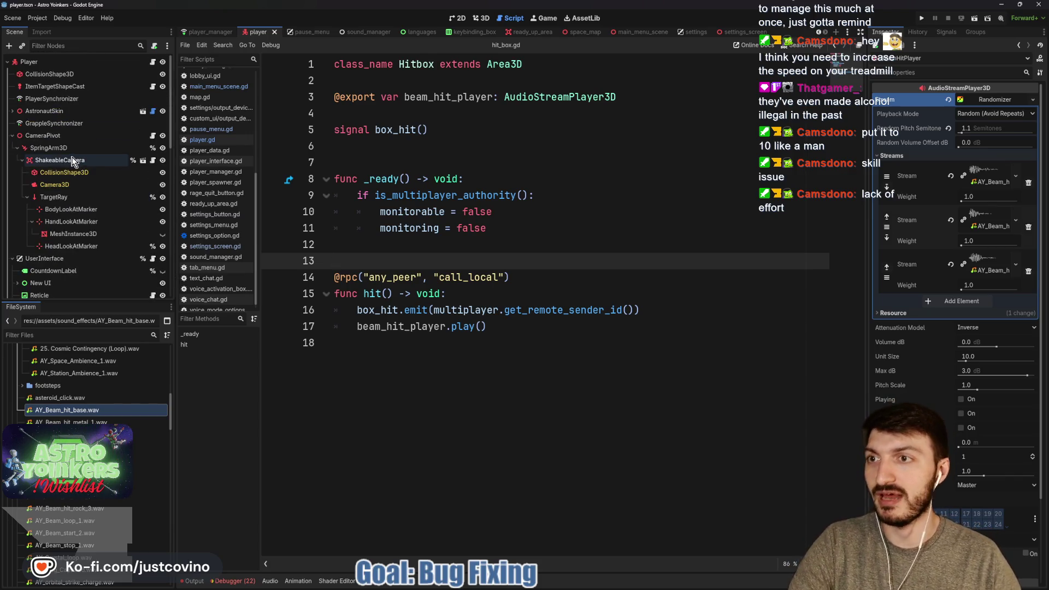
{"action": "left_click", "coordinate": [52, 62]}
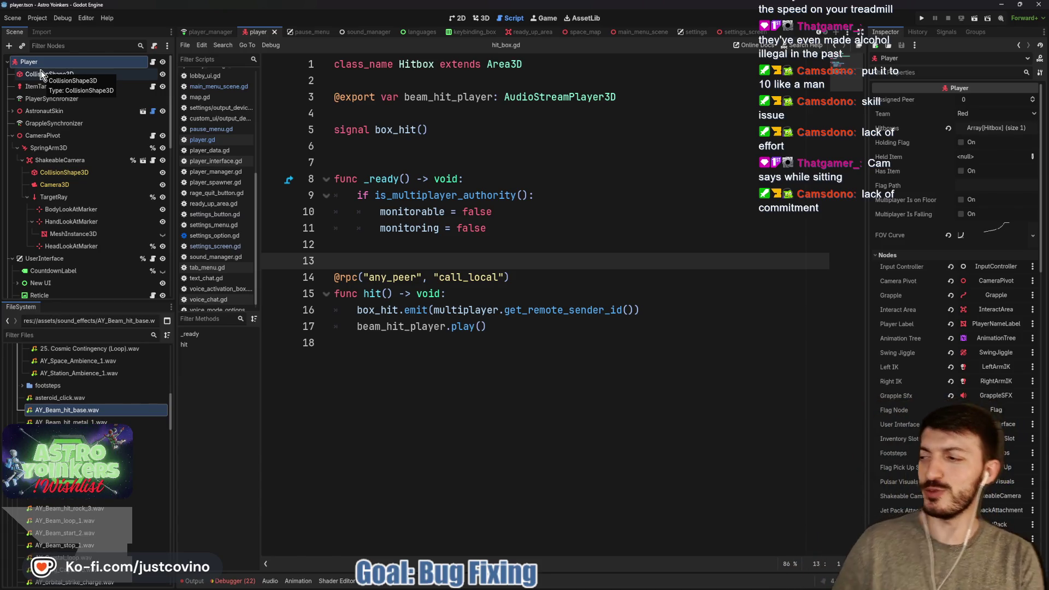
{"action": "key", "text": "ctrl+a"}
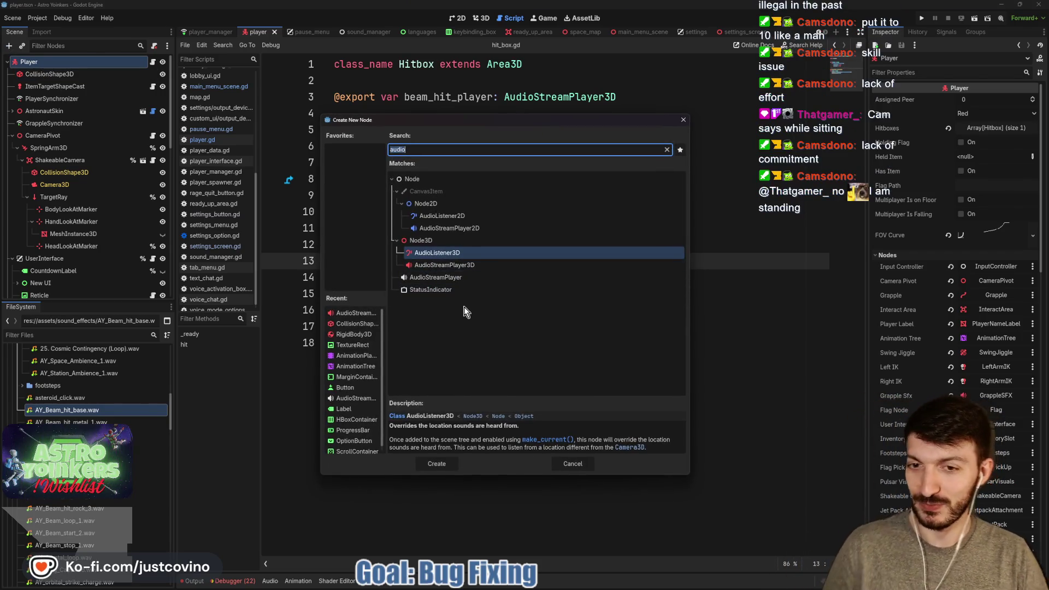
{"action": "left_click", "coordinate": [451, 265]}
{"action": "left_click", "coordinate": [436, 464]}
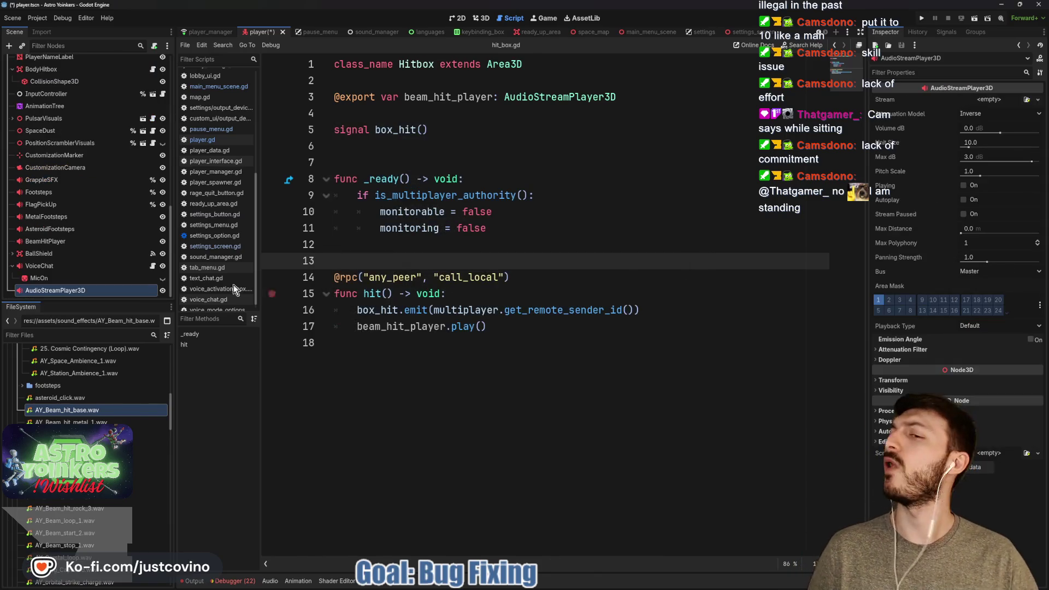
{"action": "double_click", "coordinate": [114, 290]}
{"action": "key", "text": "BackSpace"}
{"action": "key", "text": "BackSpace"}
{"action": "key", "text": "BackSpace"}
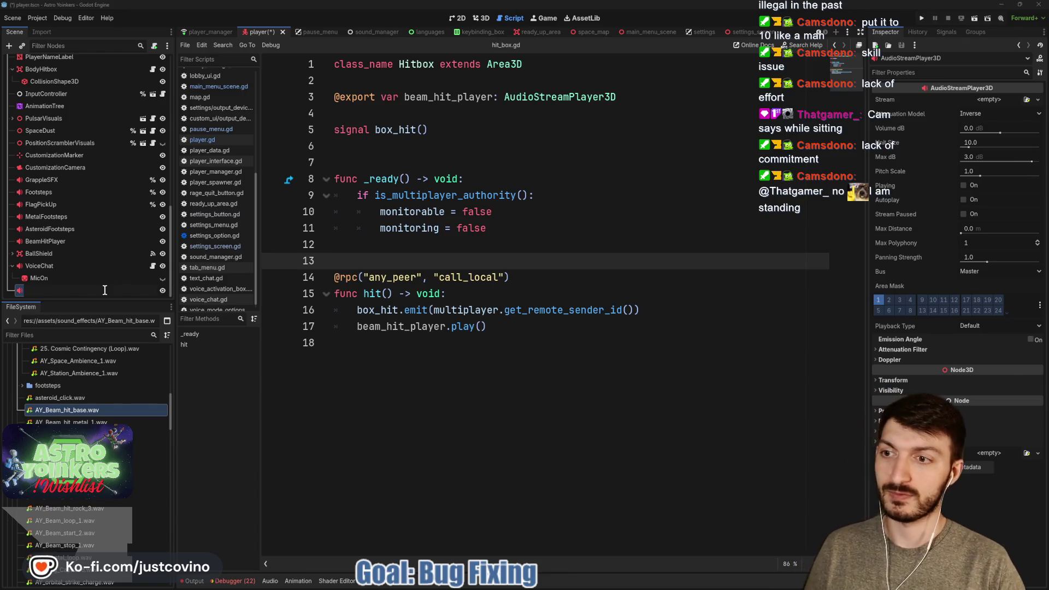
{"action": "type", "text": "OnHit"}
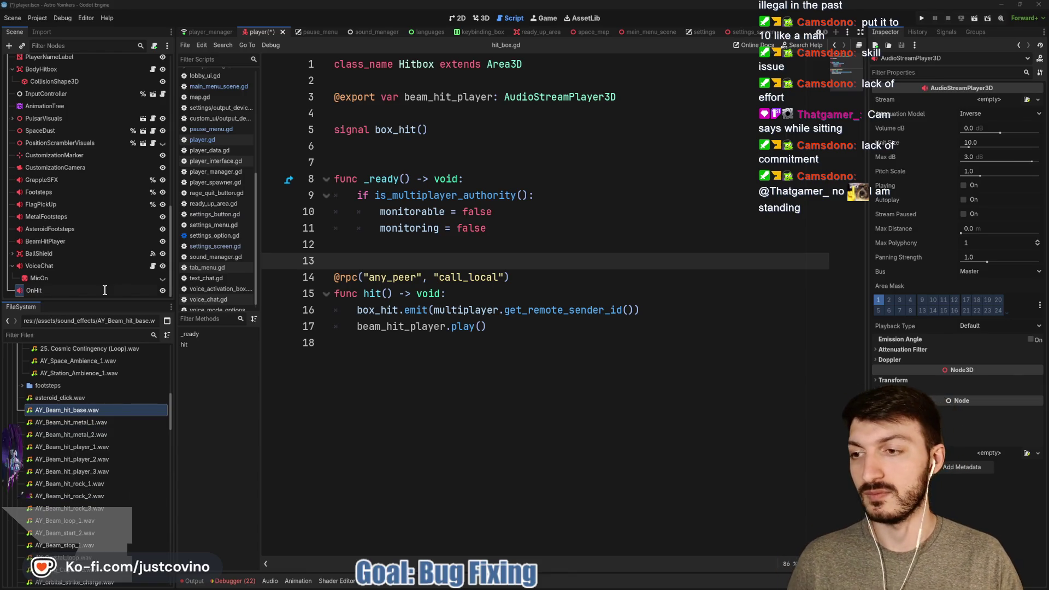
{"action": "key", "text": "Return"}
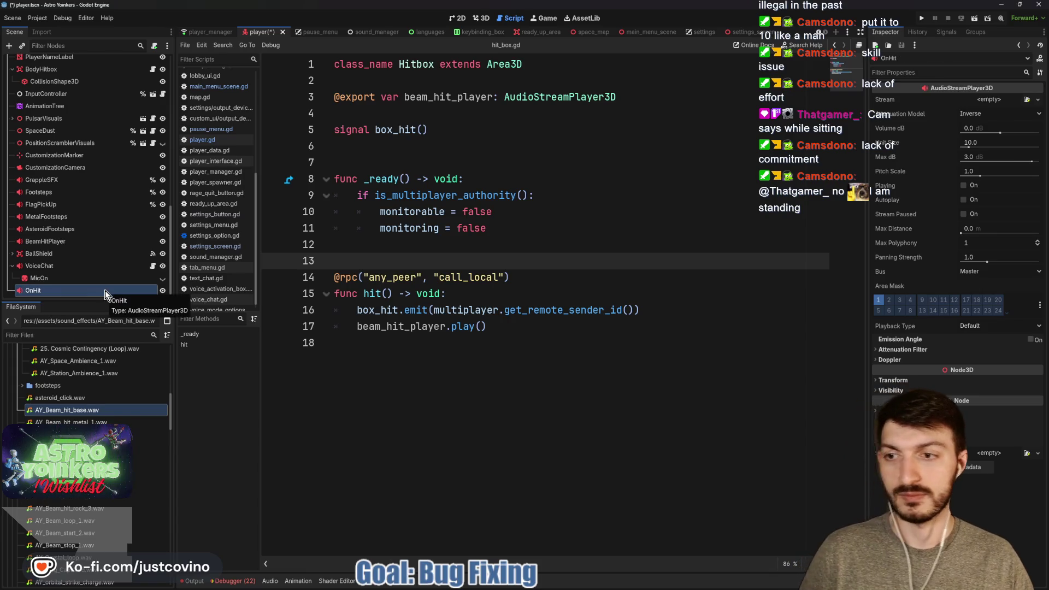
{"action": "left_click", "coordinate": [992, 99]}
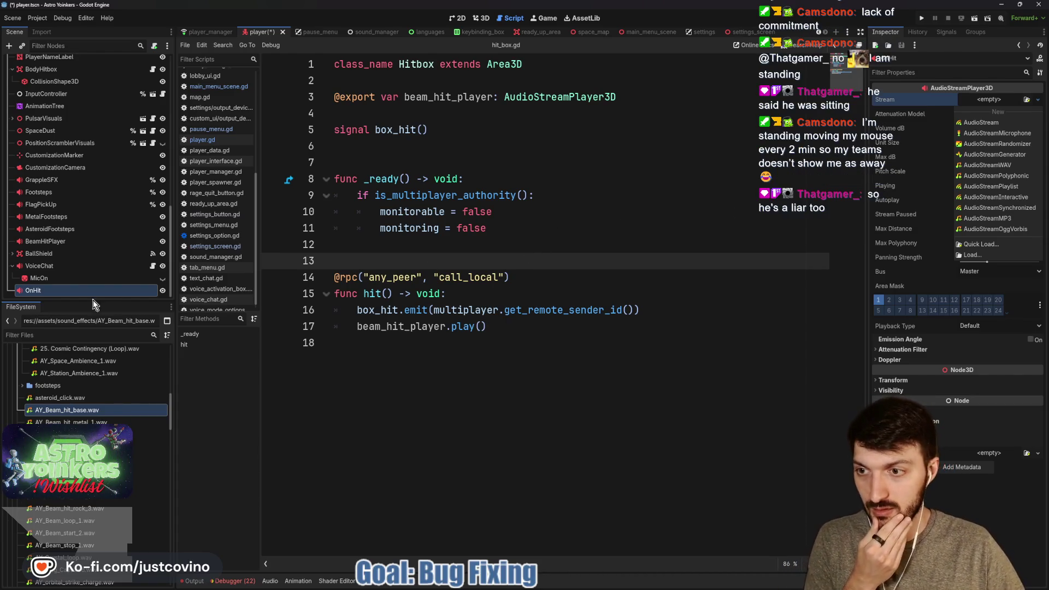
{"action": "left_click", "coordinate": [81, 293]}
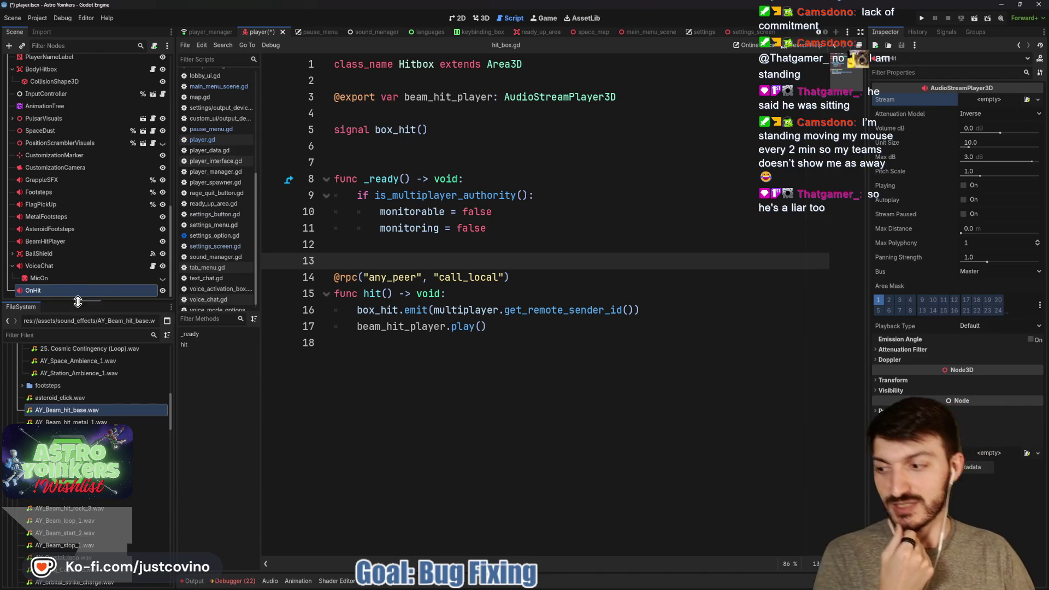
{"action": "left_click", "coordinate": [65, 279]}
{"action": "left_click", "coordinate": [67, 290]}
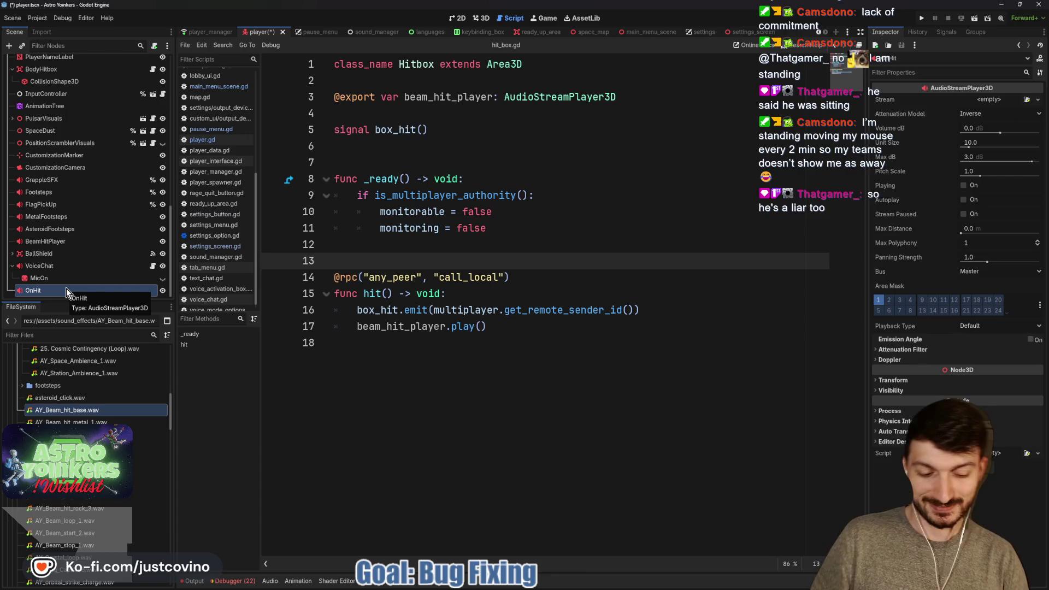
{"action": "key", "text": "Delete"}
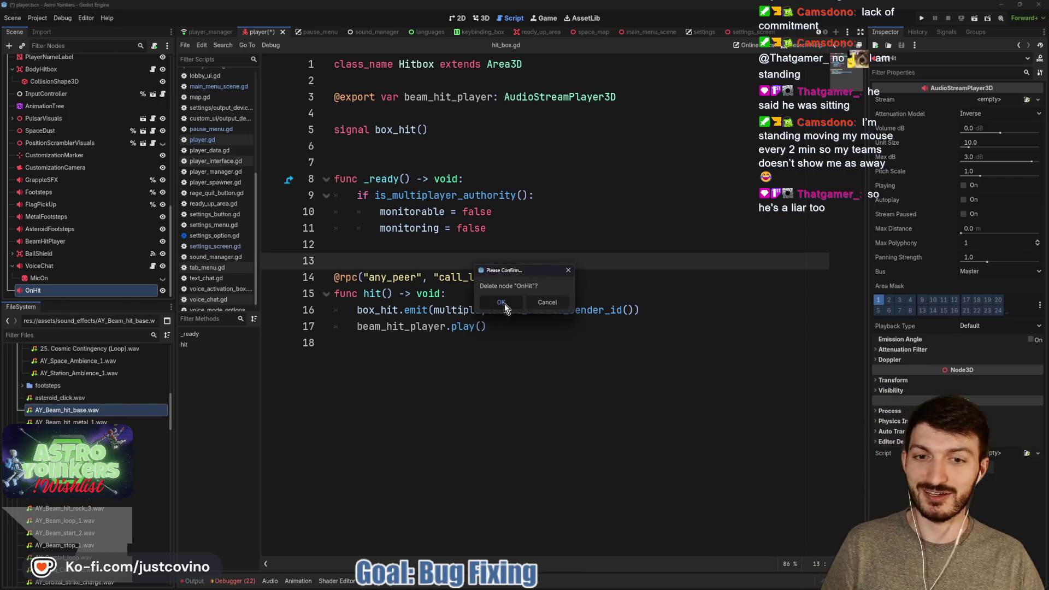
{"action": "left_click", "coordinate": [503, 304]}
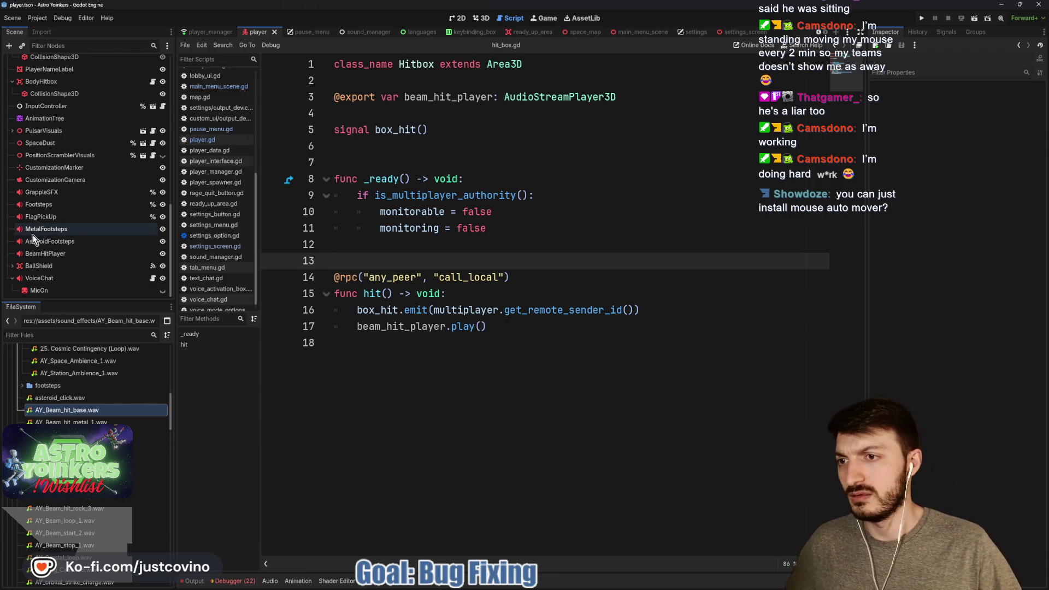
{"action": "left_click", "coordinate": [51, 252]}
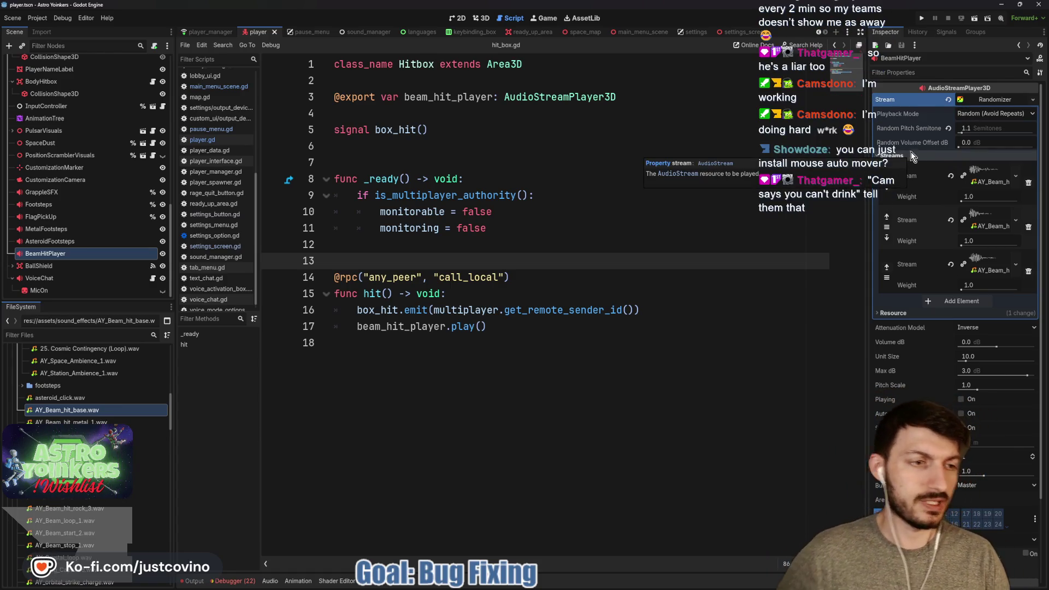
Route BeamHitPlayer to the 3DSFX audio bus instead of Master.
{"action": "left_click", "coordinate": [975, 103]}
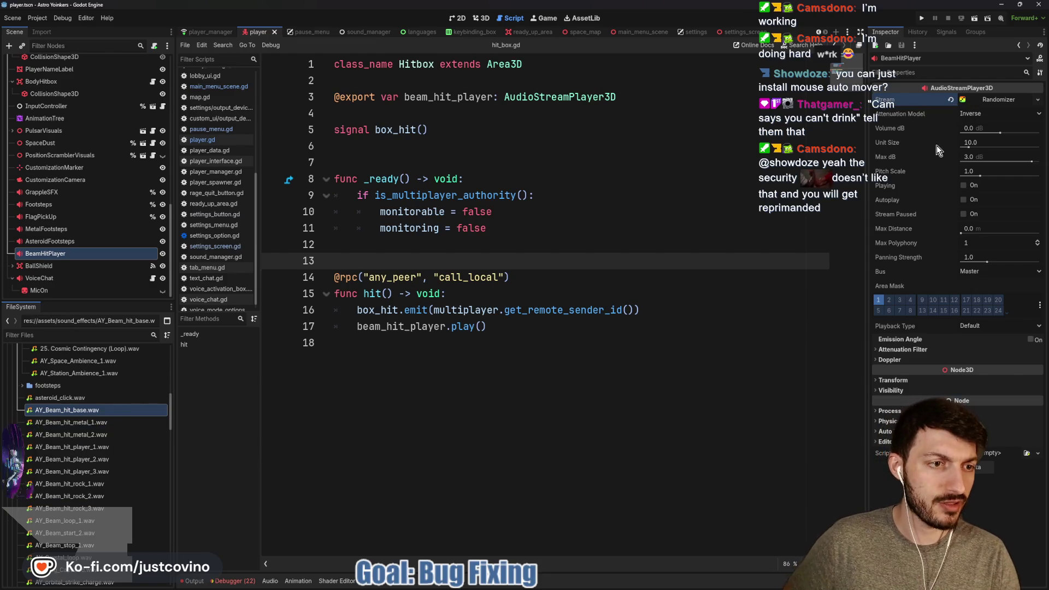
{"action": "left_click", "coordinate": [966, 272]}
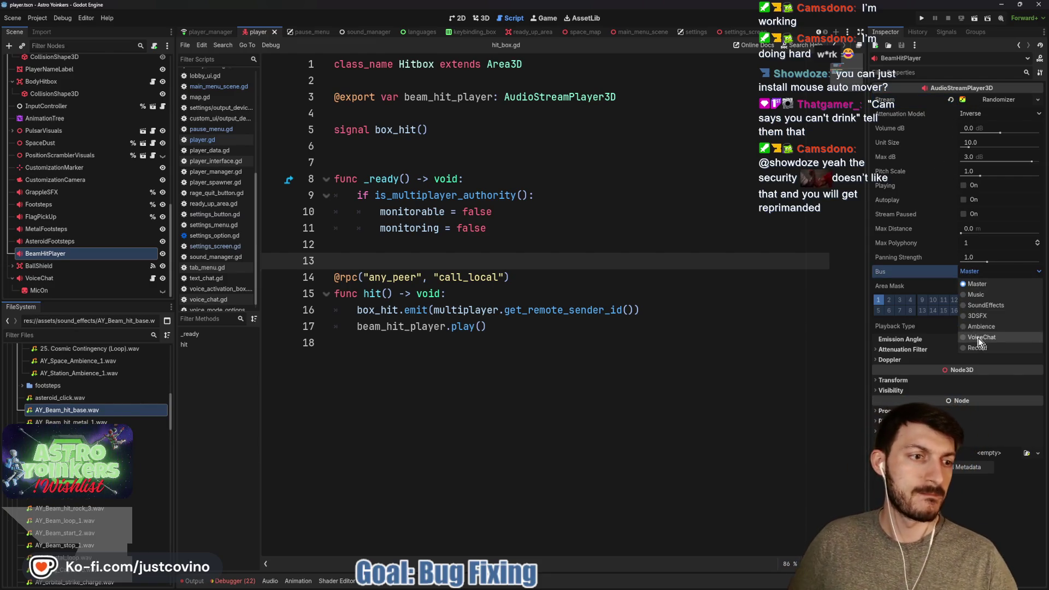
{"action": "left_click", "coordinate": [972, 317]}
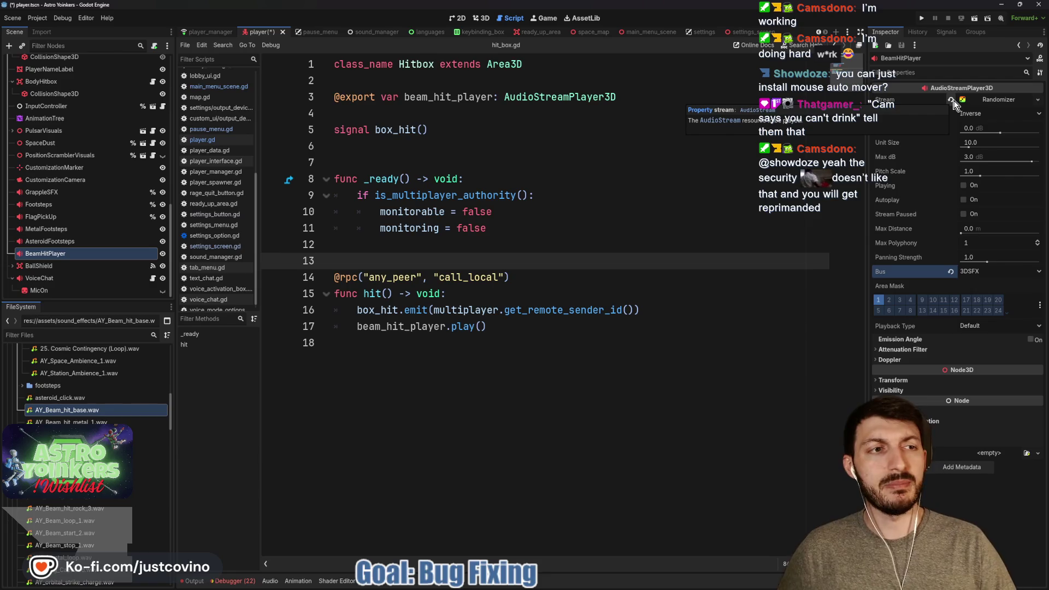
Clear BeamHitPlayer's Randomizer stream and list the available stream types.
{"action": "right_click", "coordinate": [978, 99]}
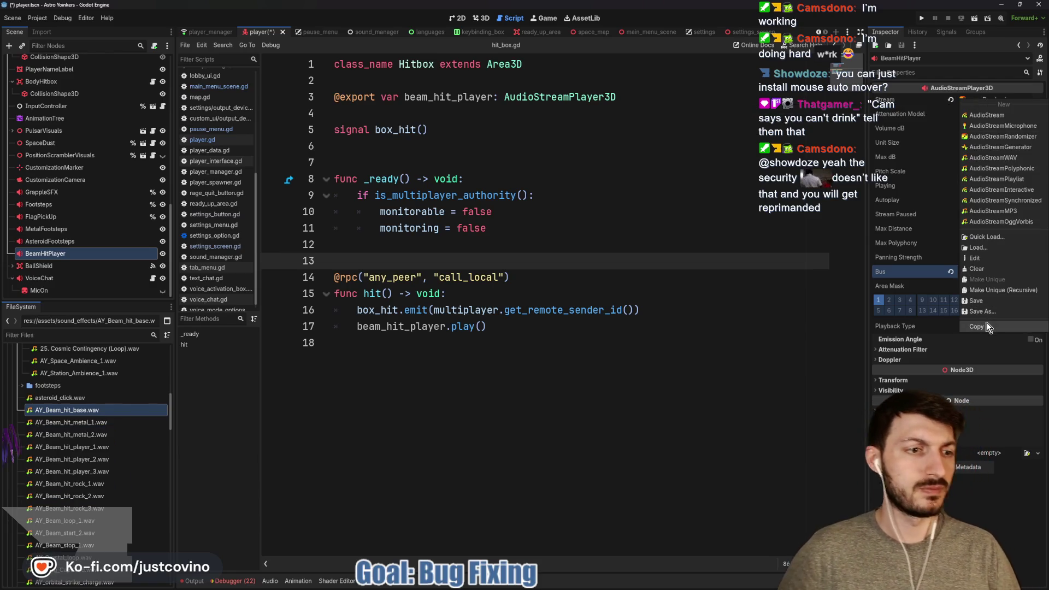
{"action": "left_click", "coordinate": [954, 123]}
{"action": "left_click", "coordinate": [951, 100]}
{"action": "left_click", "coordinate": [972, 102]}
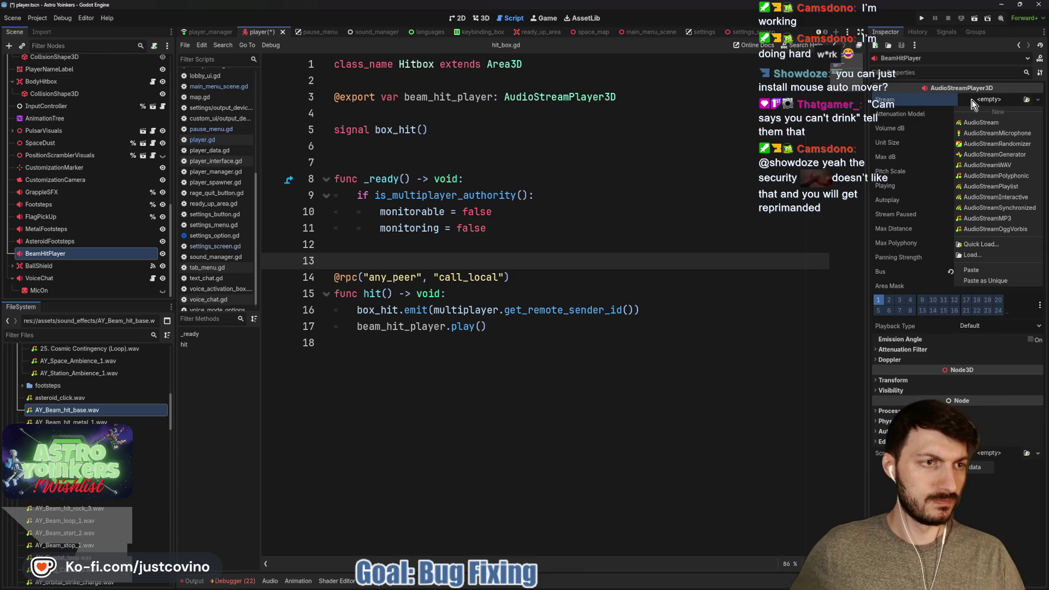
Try Synchronized and Polyphonic streams on BeamHitPlayer, discarding each.
{"action": "left_click", "coordinate": [990, 209]}
{"action": "left_click", "coordinate": [989, 101]}
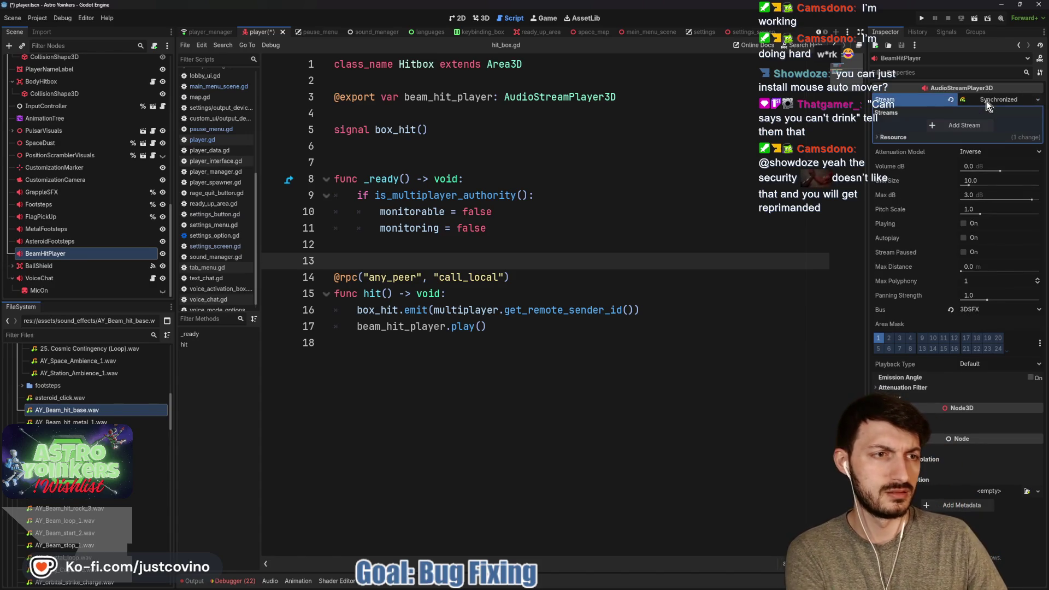
{"action": "left_click", "coordinate": [953, 126]}
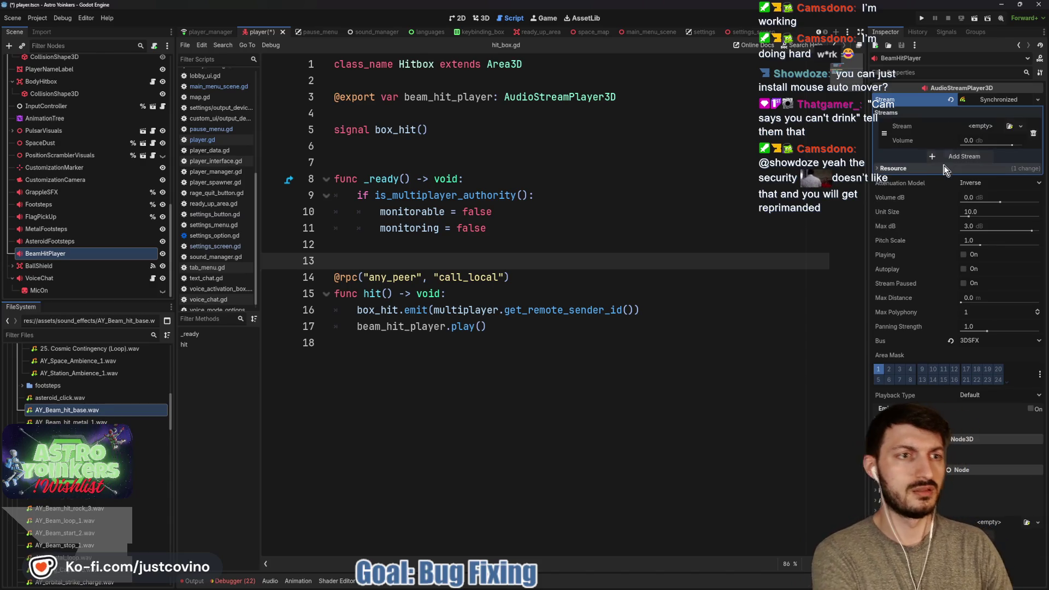
{"action": "left_click", "coordinate": [951, 101]}
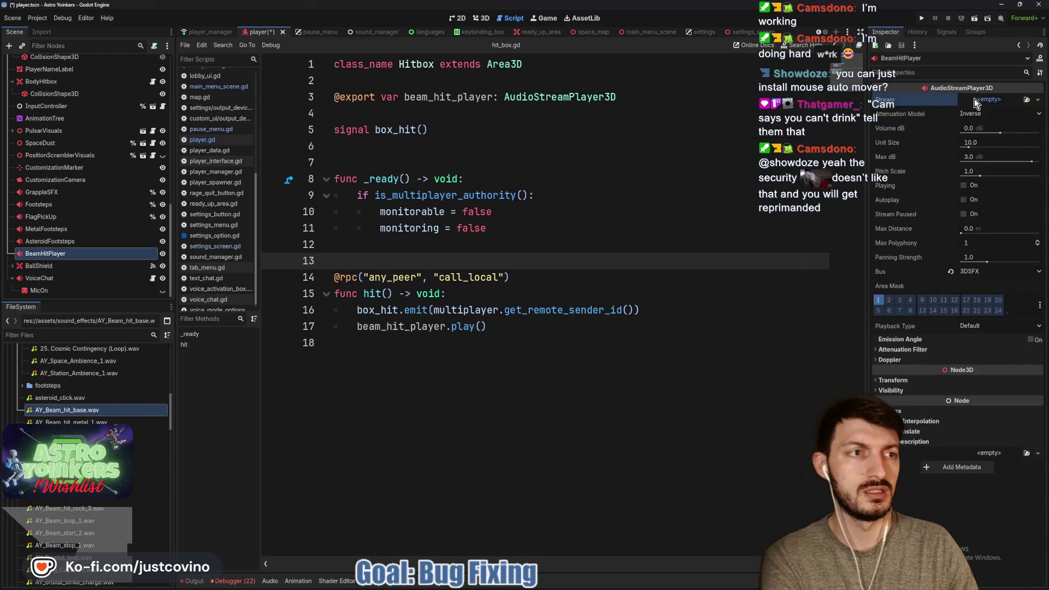
{"action": "left_click", "coordinate": [975, 99]}
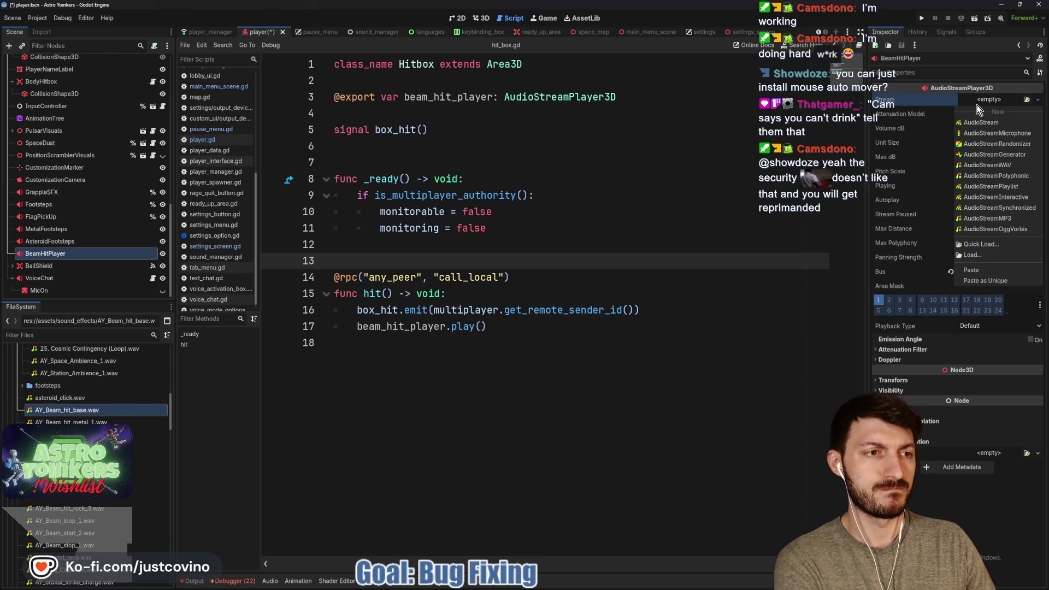
{"action": "left_click", "coordinate": [989, 175]}
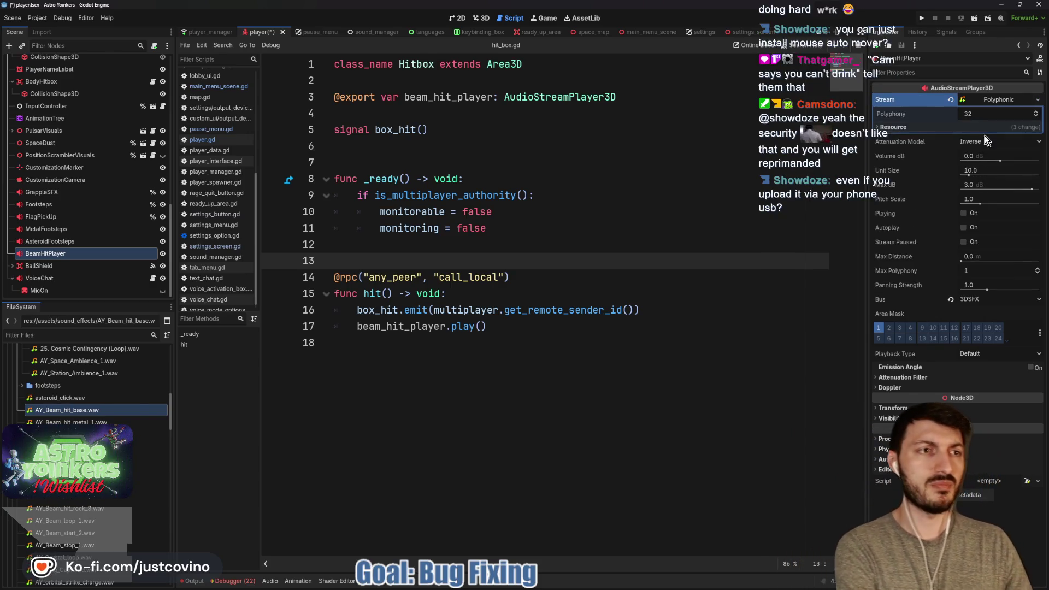
{"action": "left_click", "coordinate": [952, 101]}
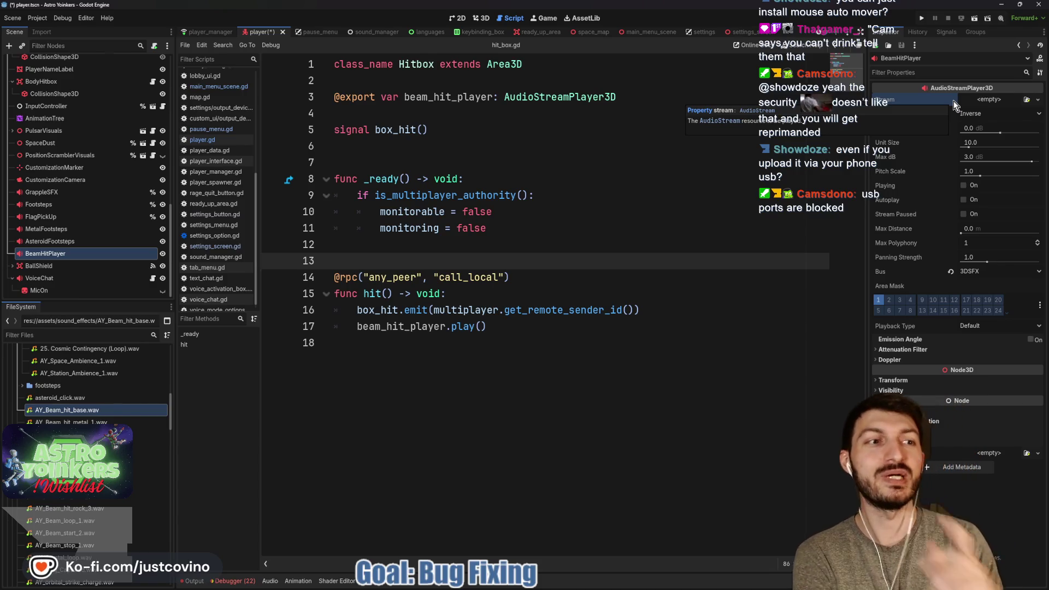
Restore the original three-sound Randomizer stream with undo/redo and save the player scene.
{"action": "left_click", "coordinate": [966, 101]}
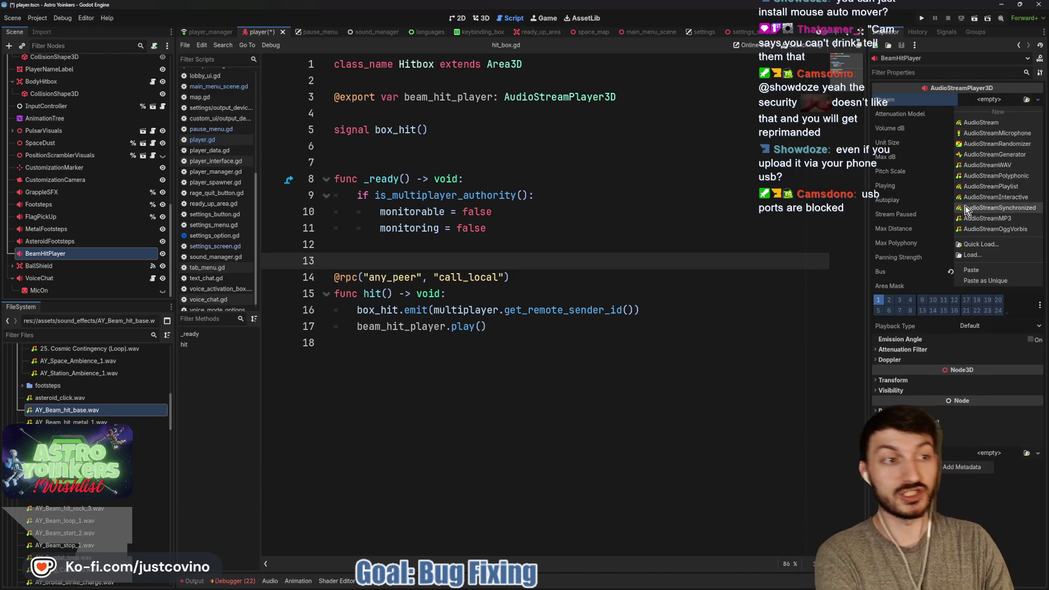
{"action": "left_click", "coordinate": [968, 144]}
{"action": "key", "text": "ctrl+z"}
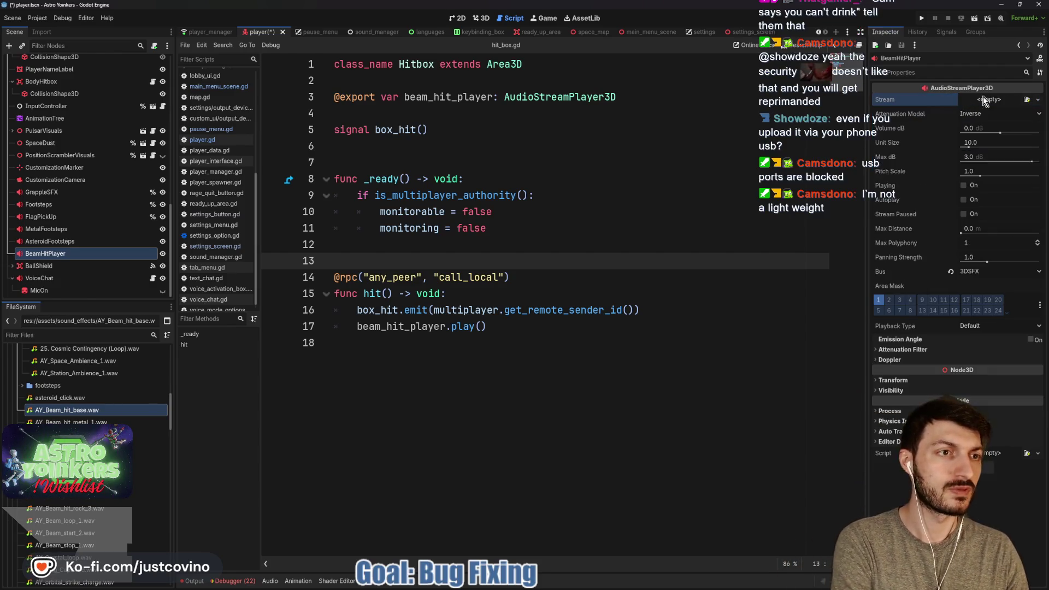
{"action": "left_click", "coordinate": [985, 100]}
{"action": "left_click", "coordinate": [993, 241]}
{"action": "key", "text": "ctrl+shift+z"}
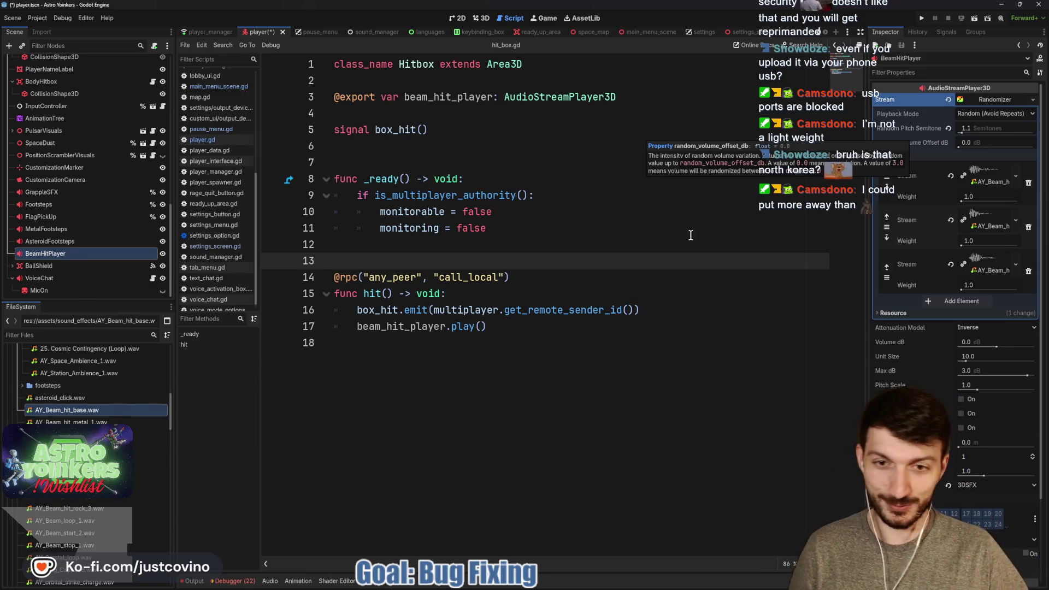
{"action": "key", "text": "ctrl+s"}
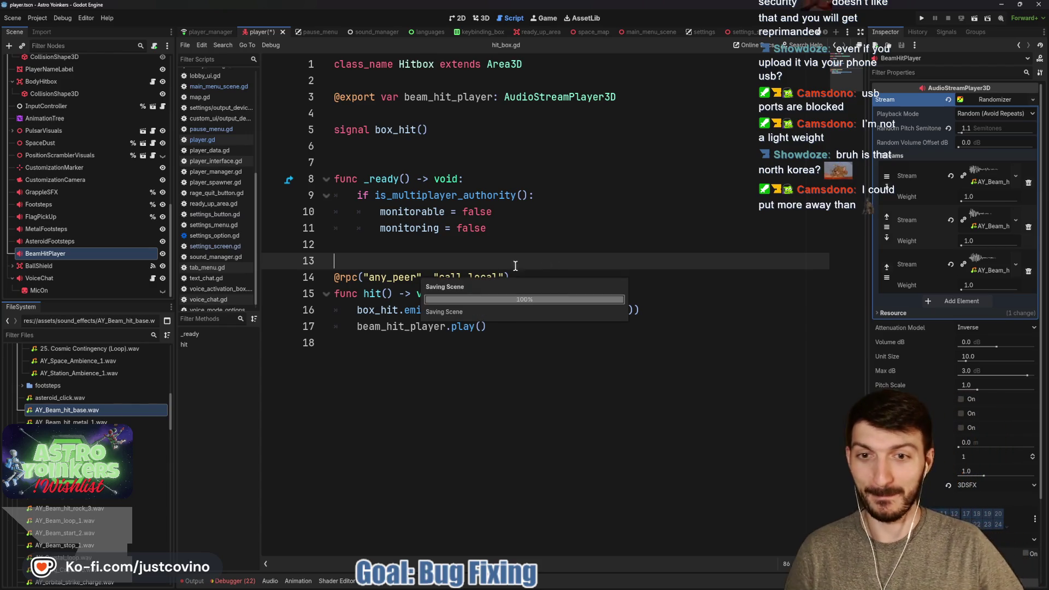
{"action": "left_click", "coordinate": [981, 101]}
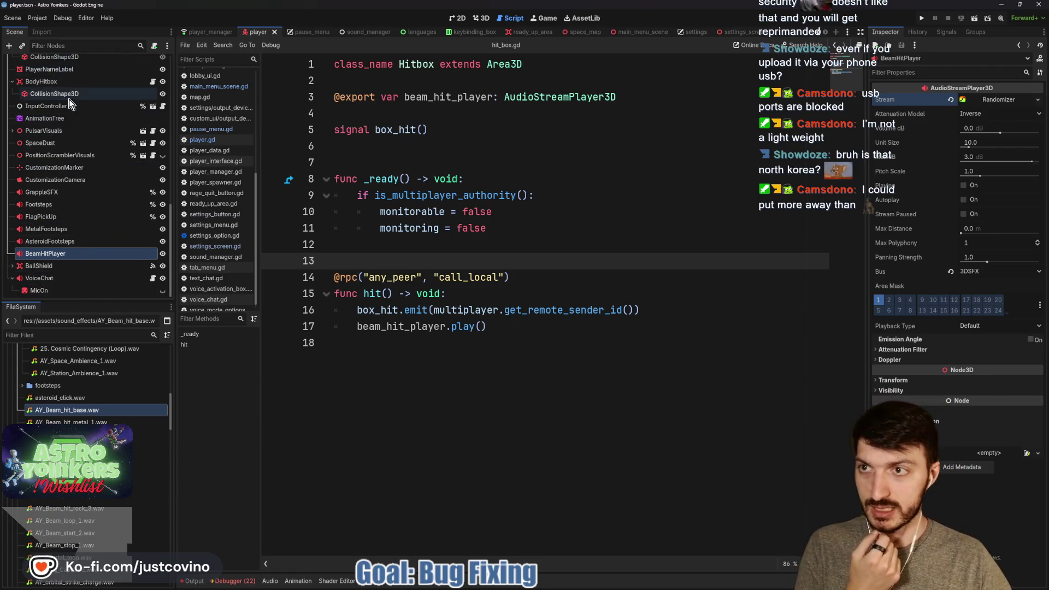
Add an AudioStreamPlayer3D child node under the Player root node.
{"action": "scroll", "coordinate": [82, 129], "scroll_direction": "up", "scroll_amount": 5}
{"action": "scroll", "coordinate": [82, 131], "scroll_direction": "up", "scroll_amount": 5}
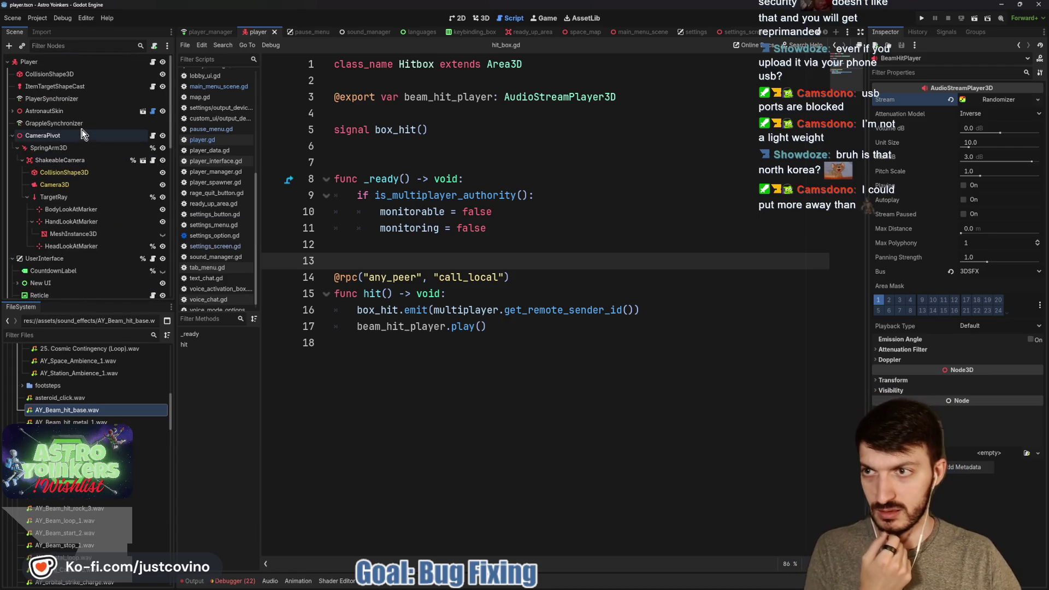
{"action": "left_click", "coordinate": [36, 62]}
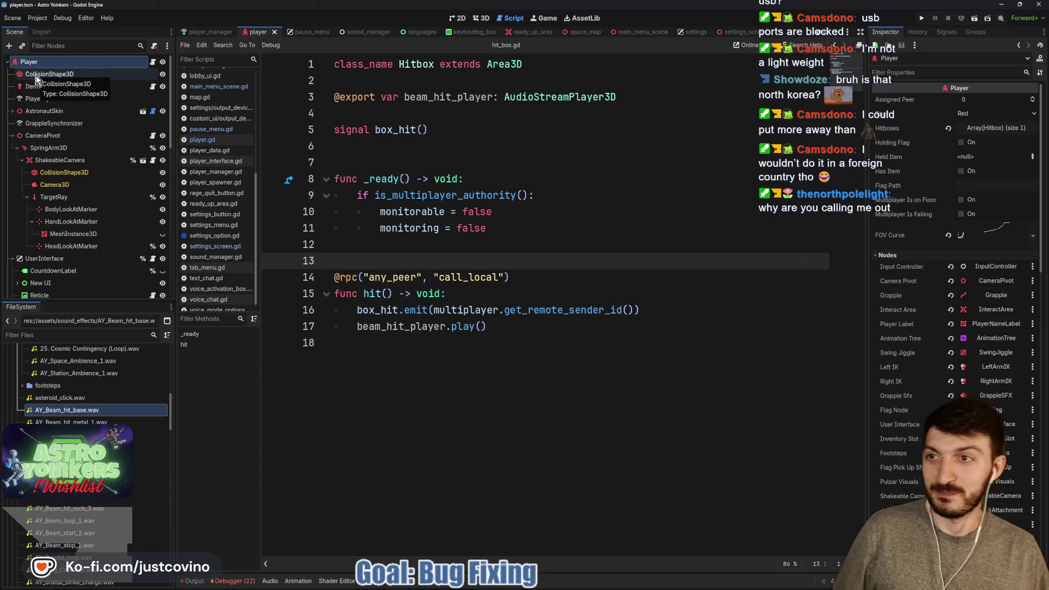
{"action": "left_click", "coordinate": [38, 75]}
{"action": "left_click", "coordinate": [36, 64]}
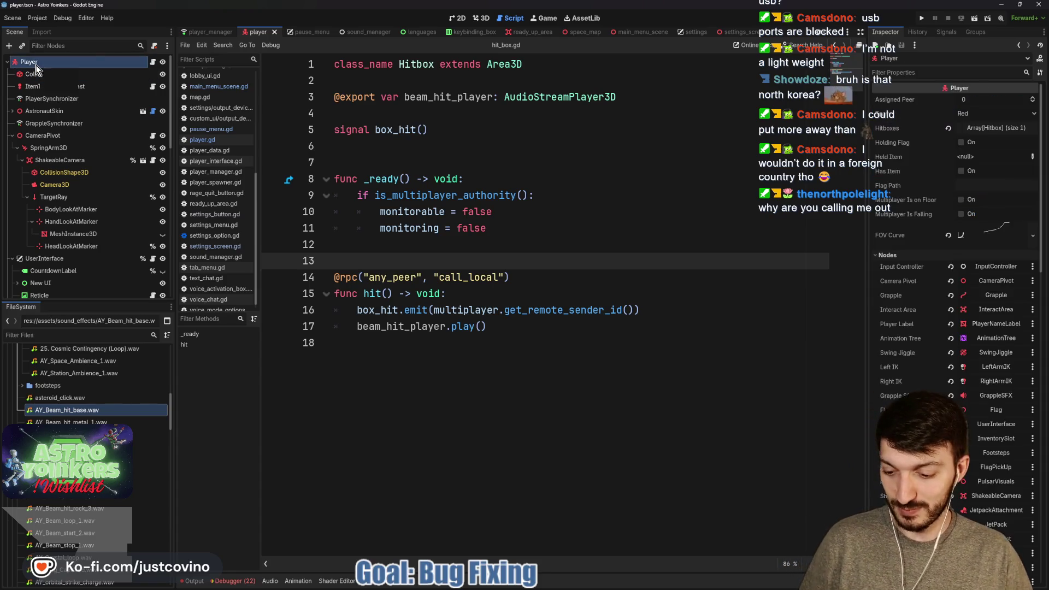
{"action": "key", "text": "ctrl+a"}
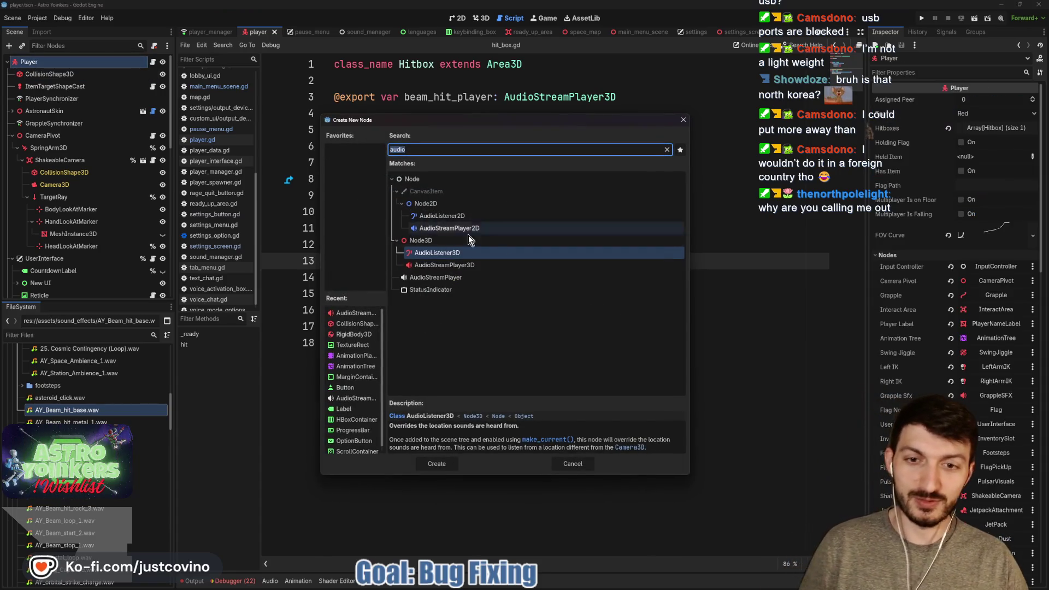
{"action": "left_click", "coordinate": [473, 265]}
{"action": "left_click", "coordinate": [445, 463]}
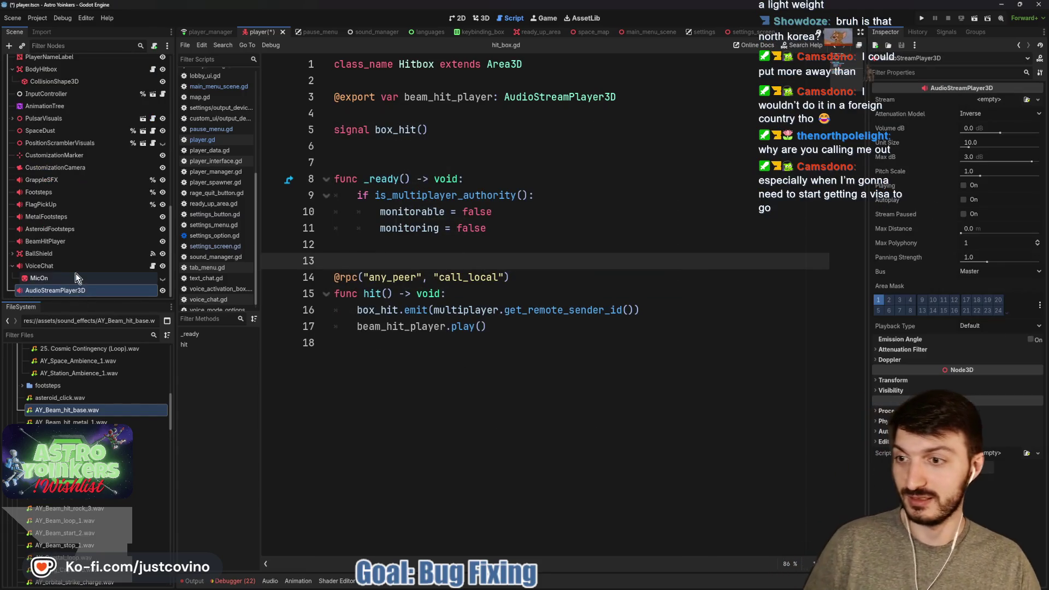
Rename the new audio node to BaseOnHit.
{"action": "left_click", "coordinate": [77, 292]}
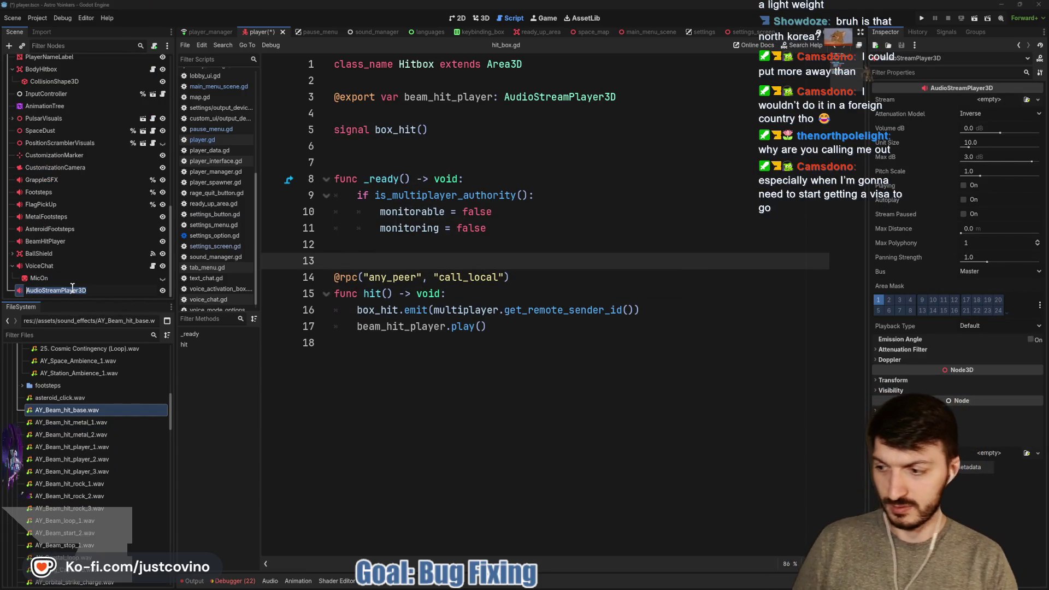
{"action": "type", "text": "BaseOnHit"}
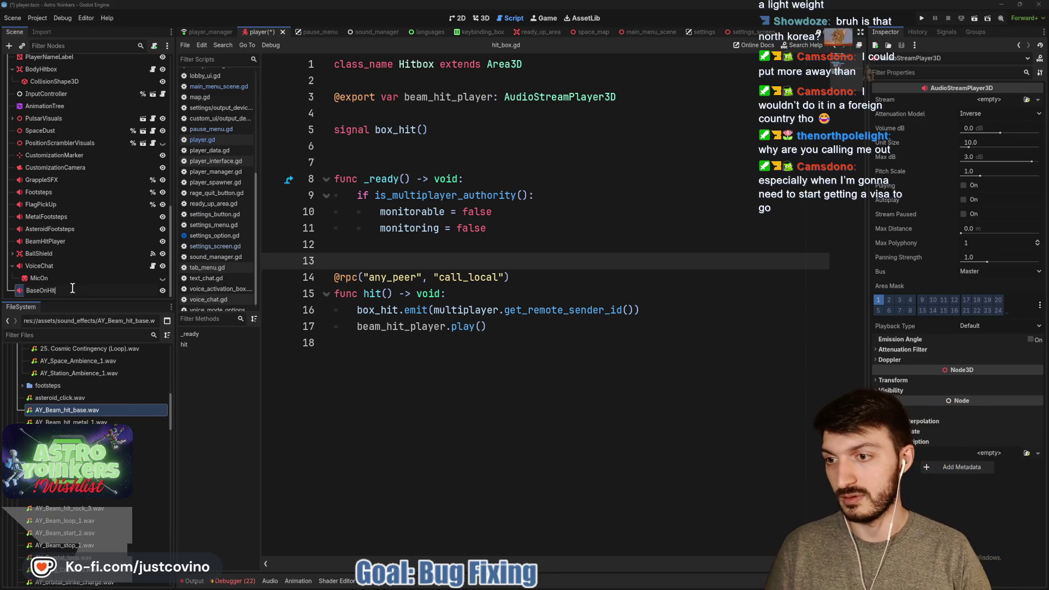
{"action": "key", "text": "Return"}
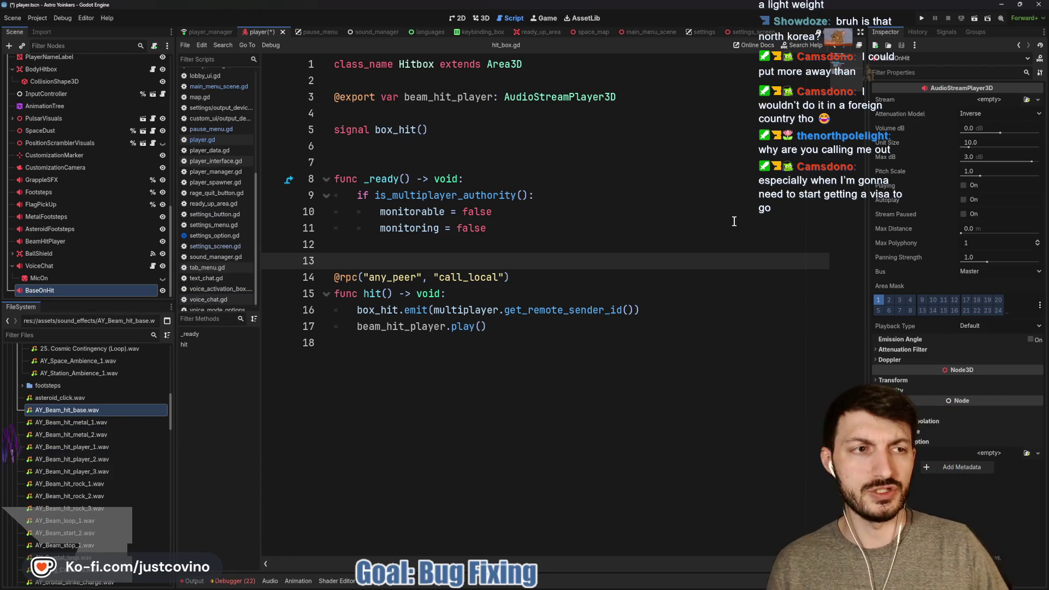
Give BaseOnHit the AY_Beam_hit_base.wav stream and route it to the 3DSFX bus.
{"action": "left_click", "coordinate": [978, 99]}
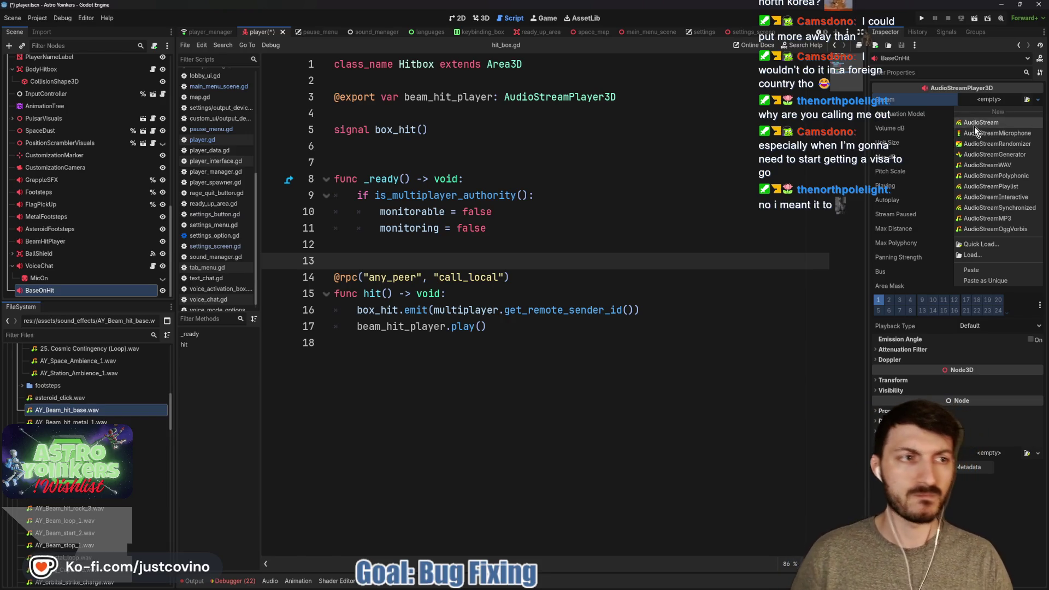
{"action": "left_click", "coordinate": [975, 124]}
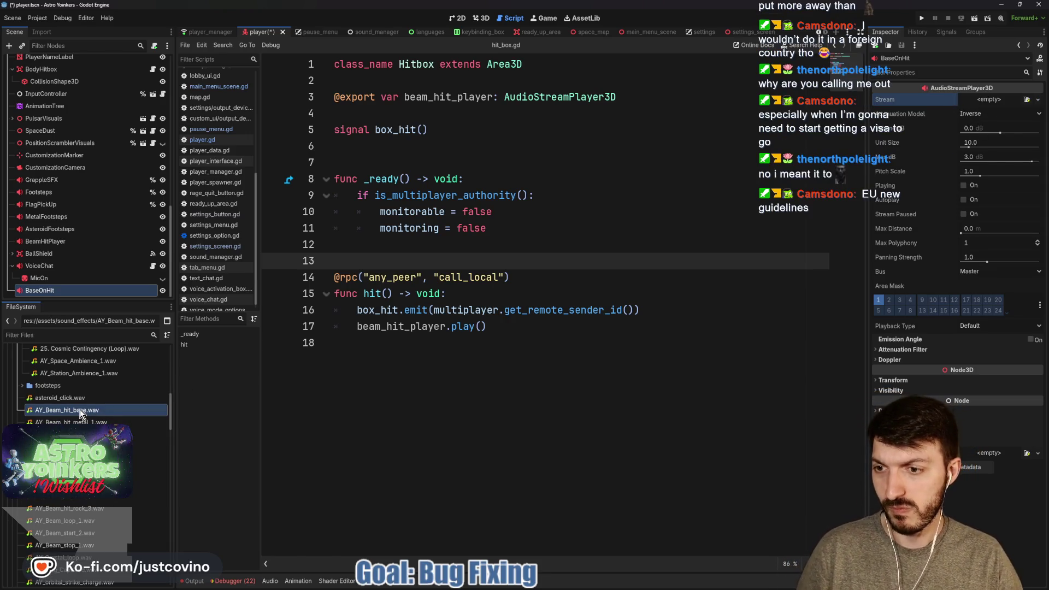
{"action": "mouse_move", "coordinate": [112, 410]}
{"action": "left_mouse_down"}
{"action": "mouse_move", "coordinate": [601, 145]}
{"action": "mouse_move", "coordinate": [978, 101]}
{"action": "left_mouse_up"}
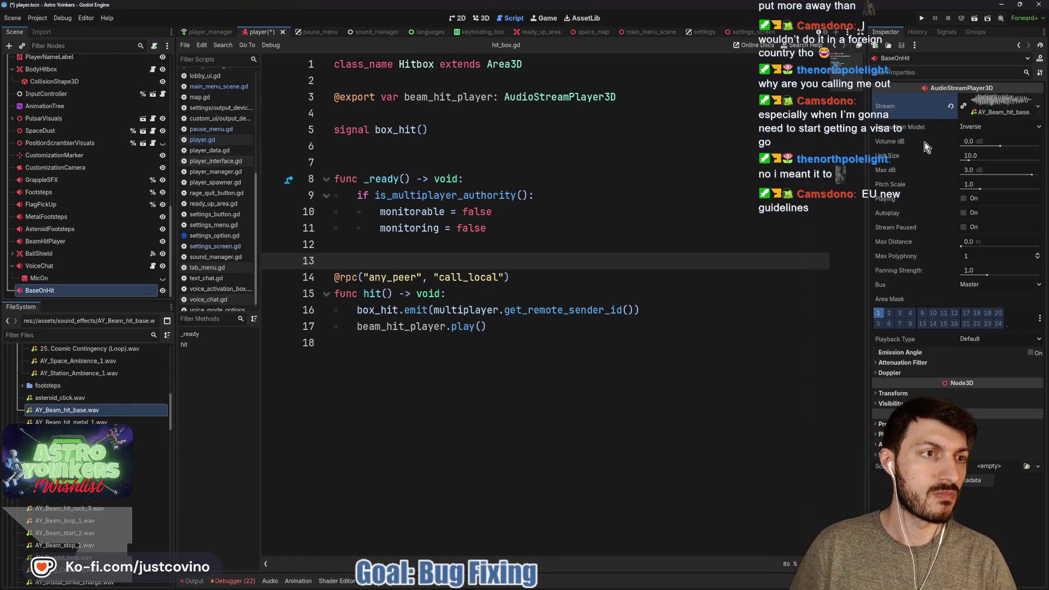
{"action": "left_click", "coordinate": [982, 284]}
{"action": "left_click", "coordinate": [997, 326]}
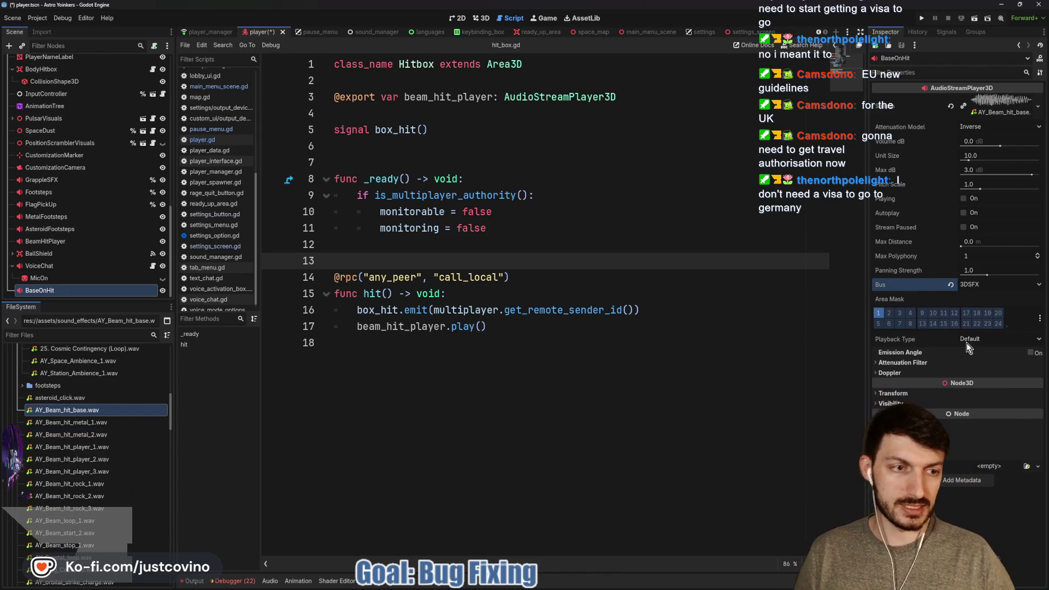
Save the player scene and add an exported base_on_hit variable to hit_box.gd.
{"action": "left_click", "coordinate": [493, 277]}
{"action": "key", "text": "ctrl+s"}
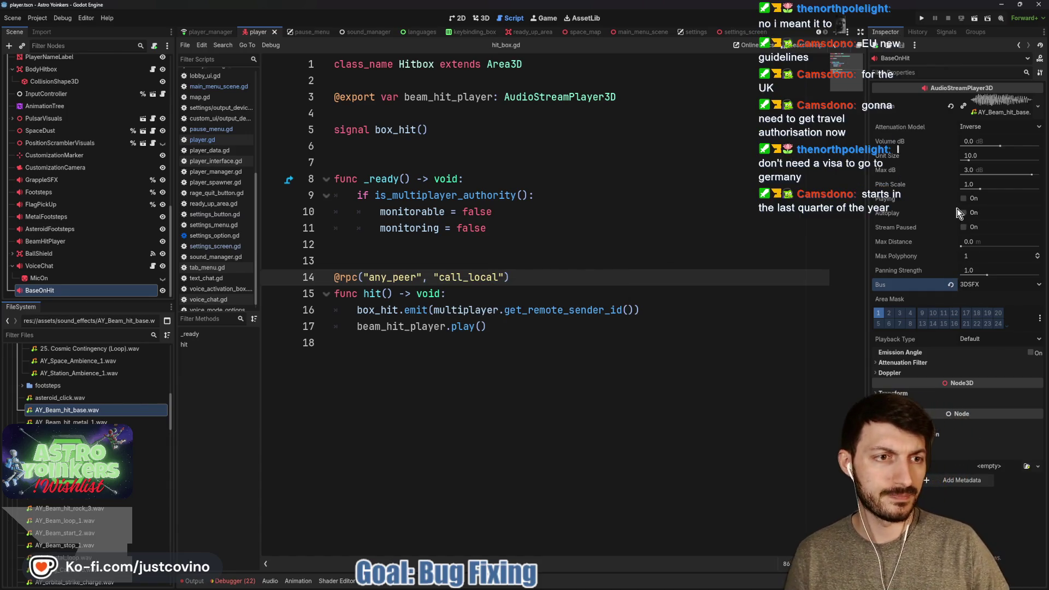
{"action": "key", "text": "End"}
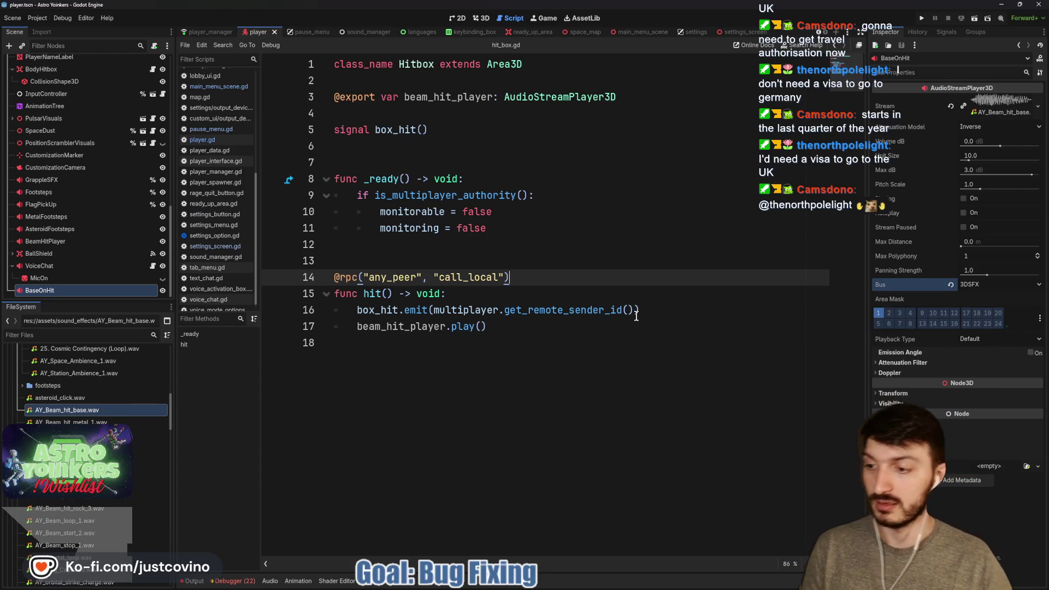
{"action": "left_click", "coordinate": [527, 315]}
{"action": "key", "text": "ctrl+s"}
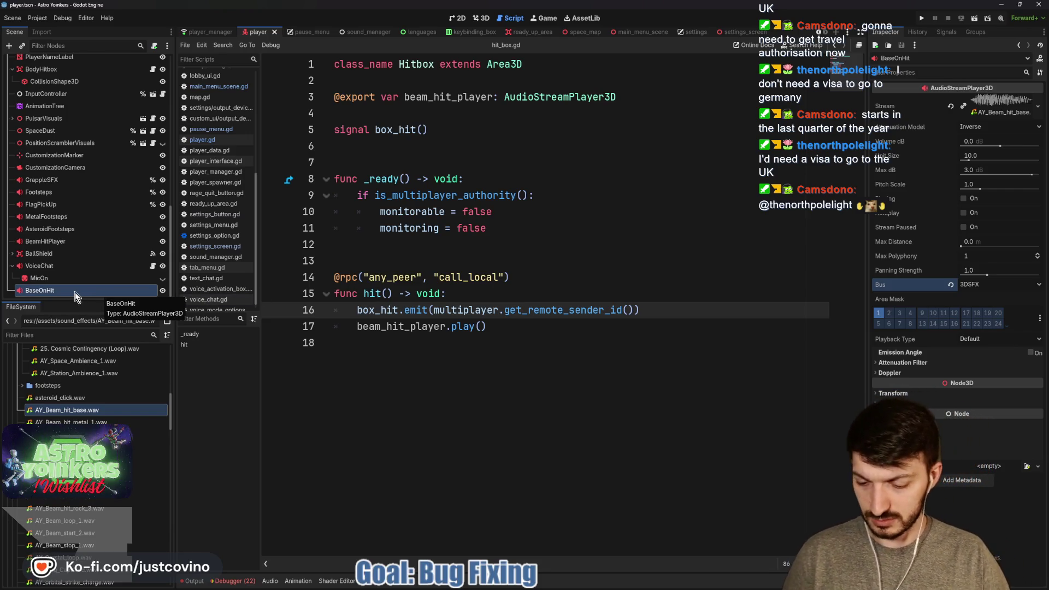
{"action": "mouse_move", "coordinate": [75, 296]}
{"action": "left_mouse_down"}
{"action": "mouse_move", "coordinate": [339, 191]}
{"action": "mouse_move", "coordinate": [339, 115]}
{"action": "left_mouse_up"}
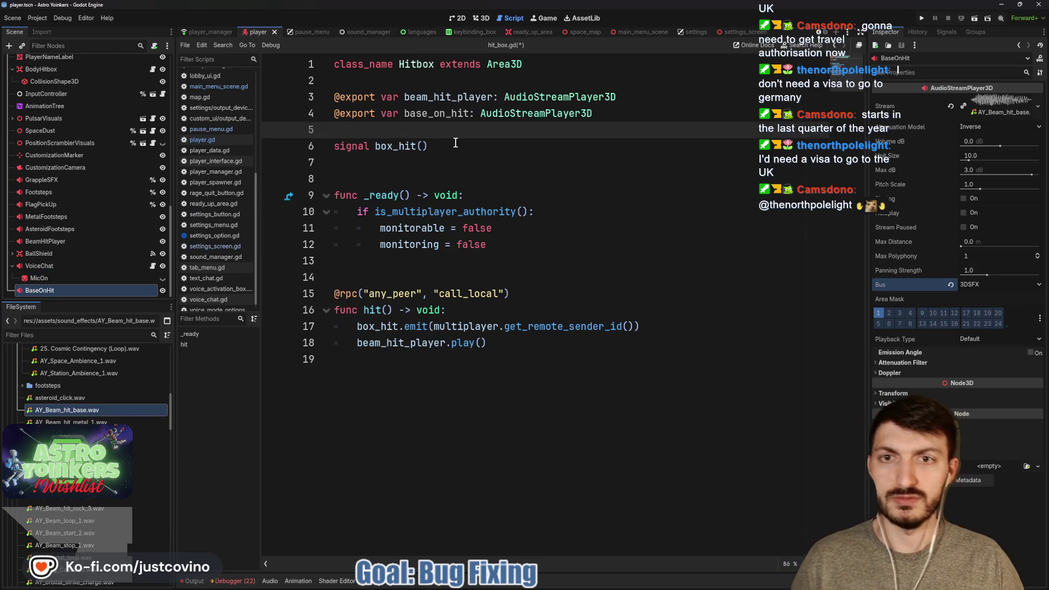
Add base_on_hit.play() on a new line after box_hit.emit in hit_box.gd and save.
{"action": "left_click", "coordinate": [725, 326]}
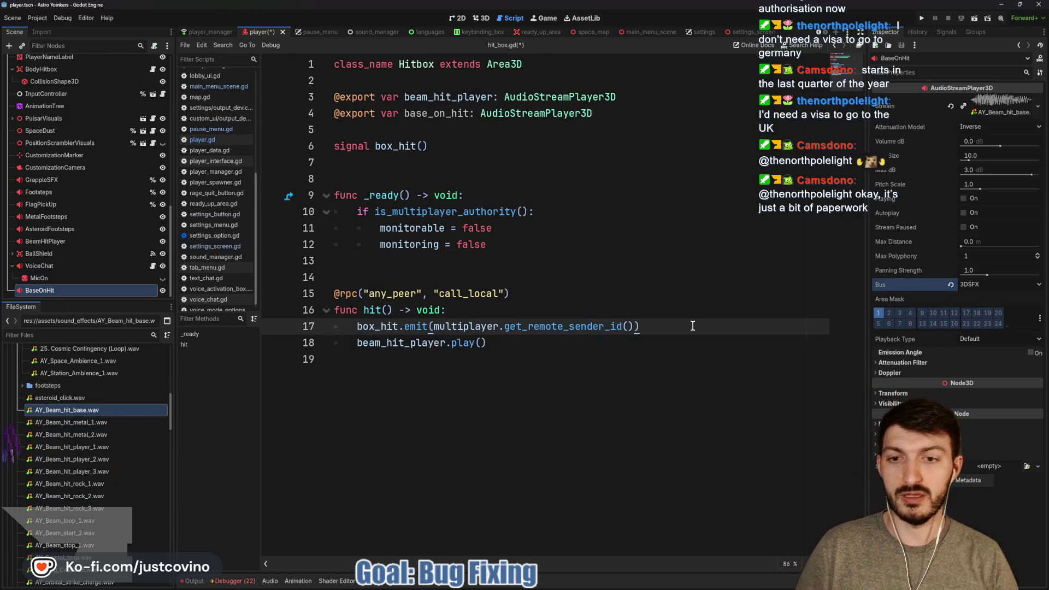
{"action": "key", "text": "Return"}
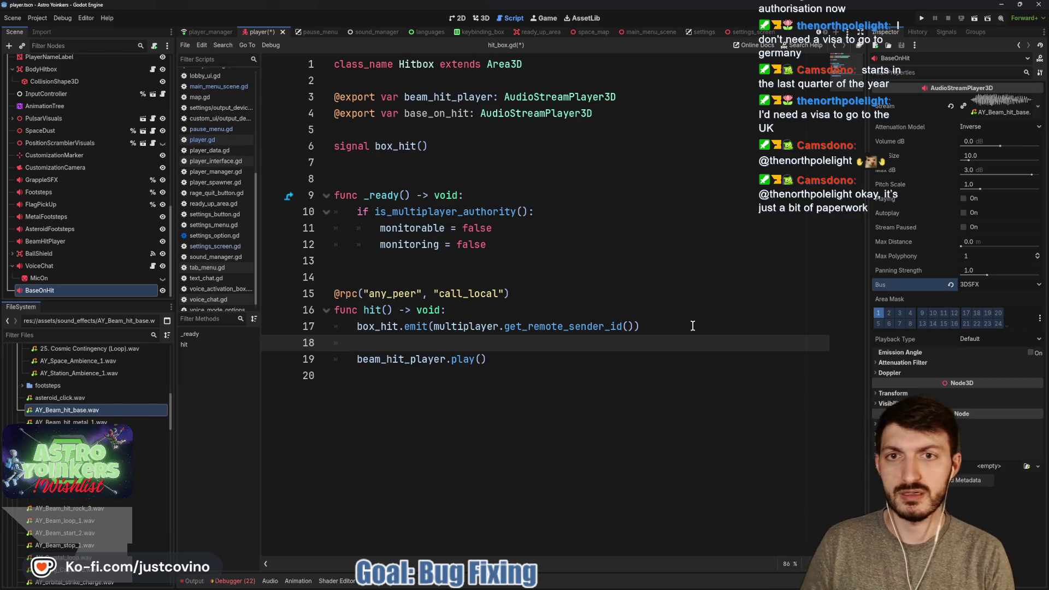
{"action": "type", "text": "base_on_"}
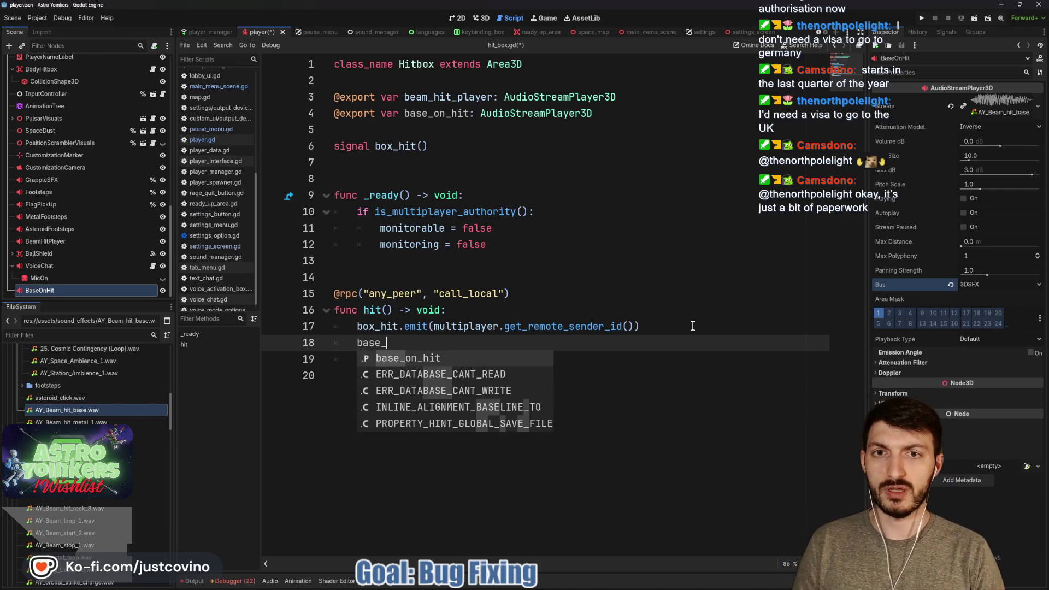
{"action": "type", "text": "hit.play("}
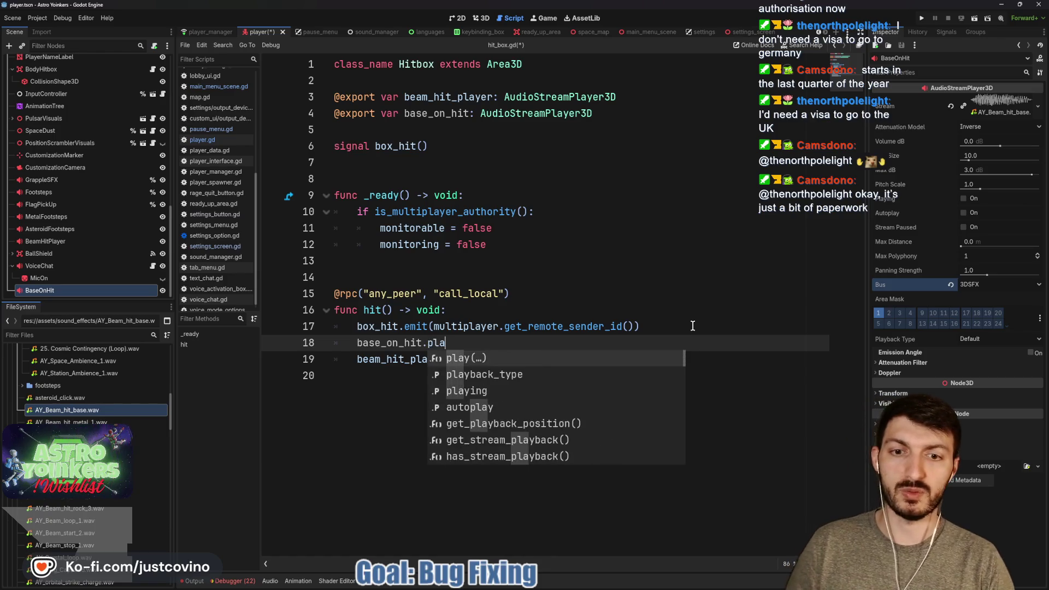
{"action": "key", "text": "ctrl+s"}
{"action": "left_click", "coordinate": [687, 328]}
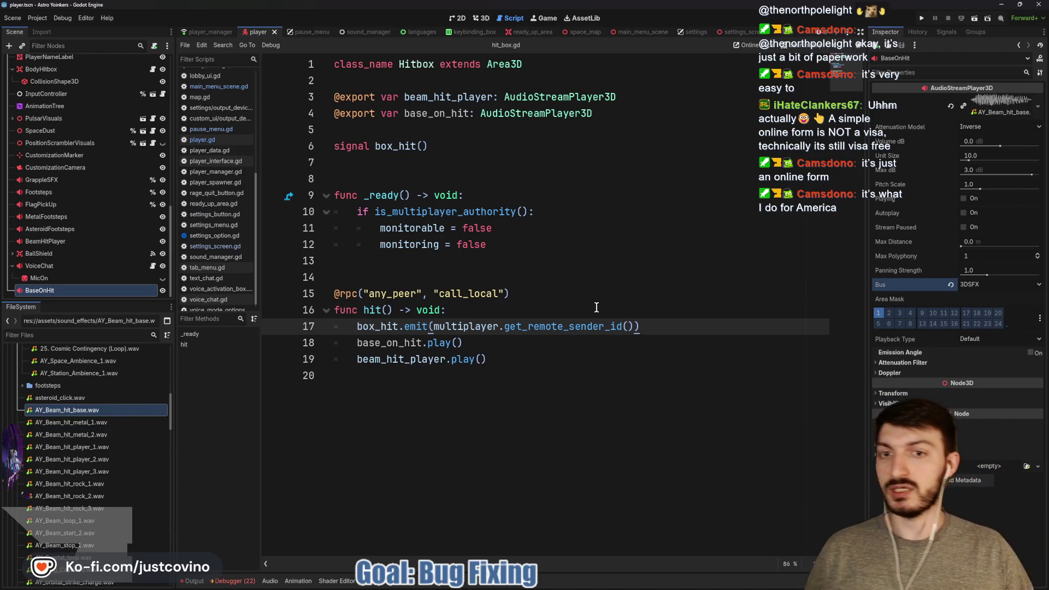
{"action": "left_click", "coordinate": [366, 275]}
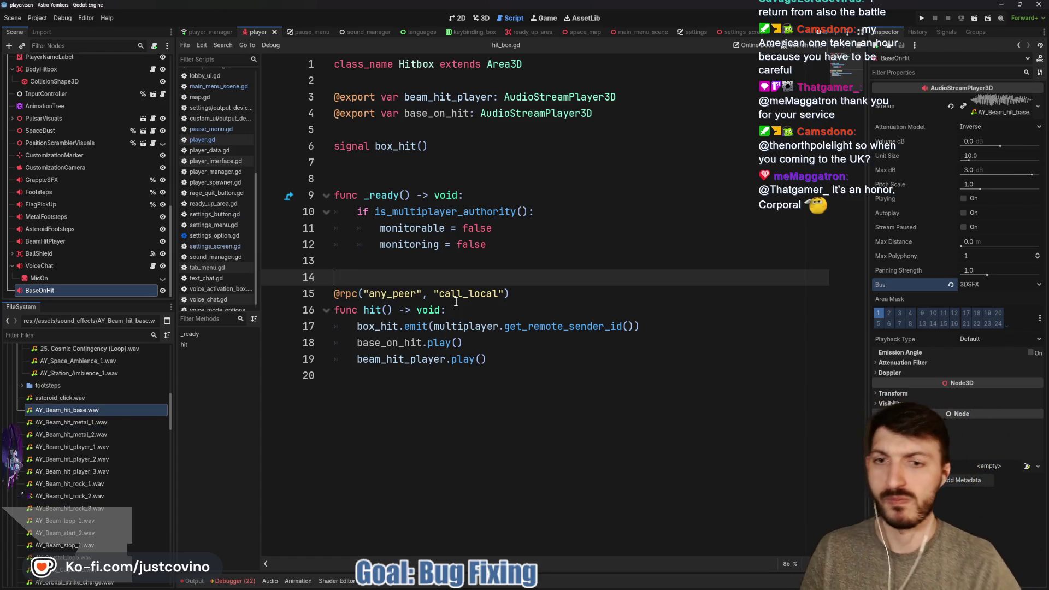
{"action": "key", "text": "ctrl+s"}
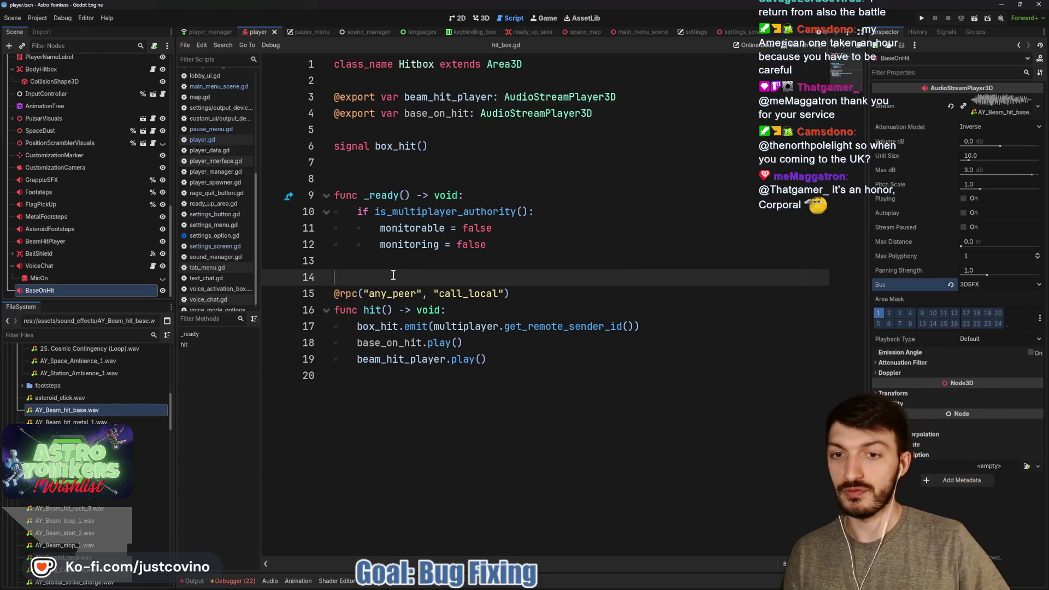
{"action": "key", "text": "ctrl+s"}
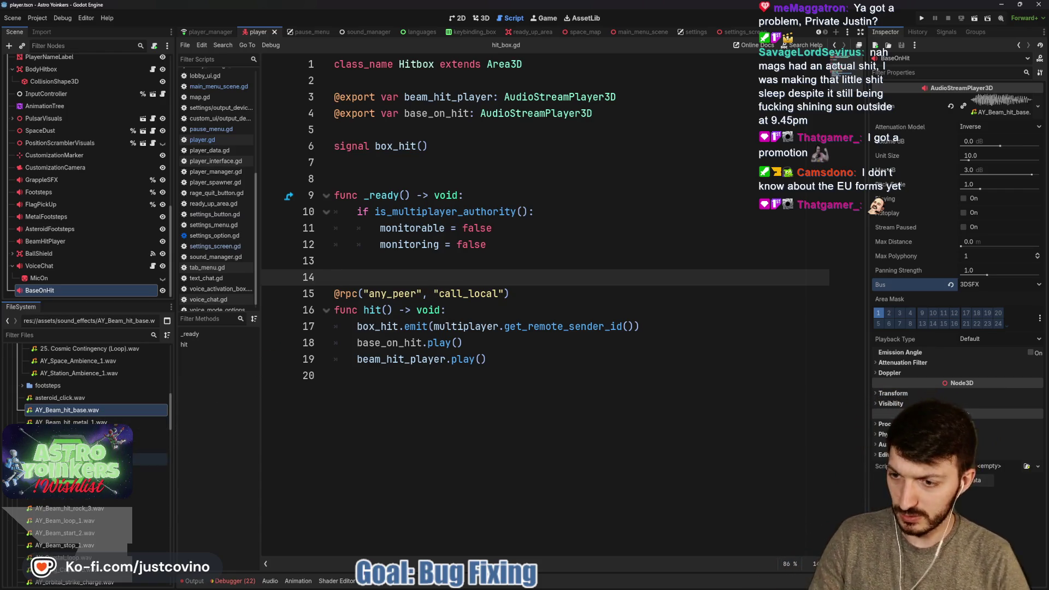
{"action": "scroll", "coordinate": [116, 459], "scroll_direction": "down", "scroll_amount": 3}
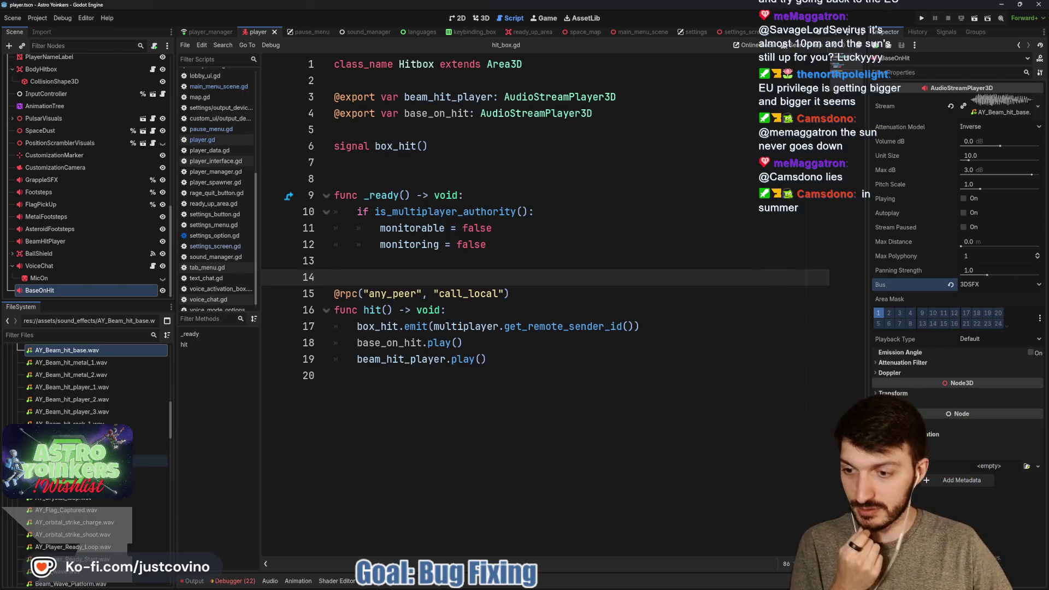
{"action": "scroll", "coordinate": [109, 432], "scroll_direction": "down", "scroll_amount": 3}
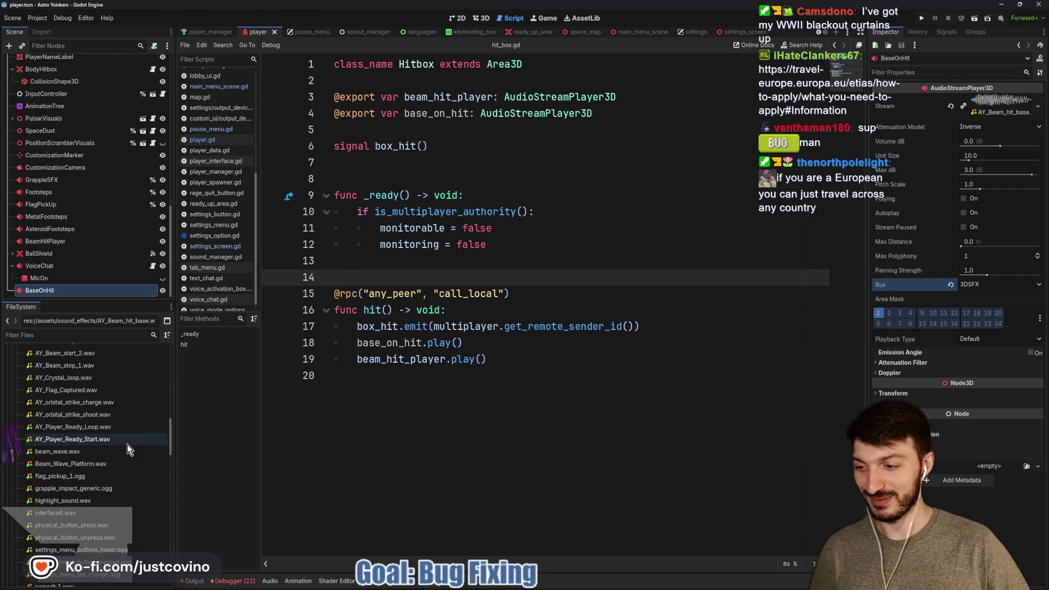
{"action": "mouse_move", "coordinate": [129, 445]}
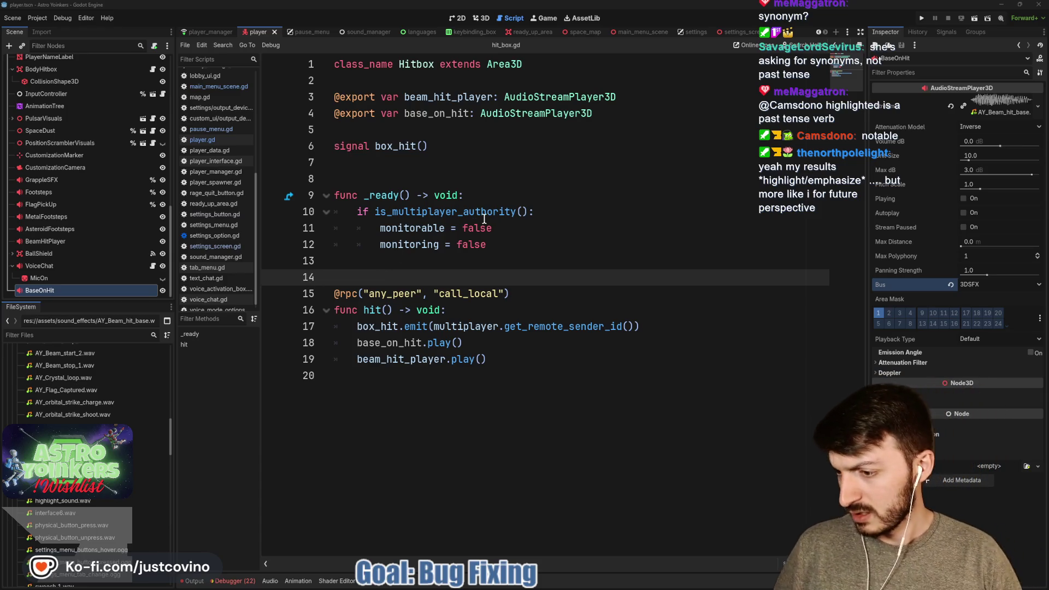
Review hit_box.gd's base_on_hit export and its play() call inside hit().
{"action": "mouse_move", "coordinate": [484, 218]}
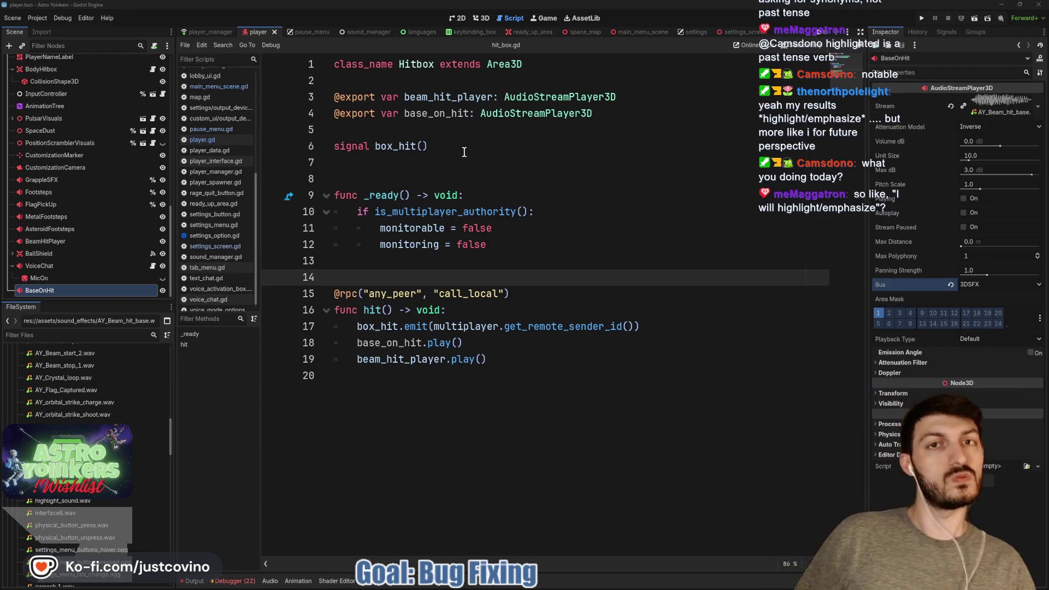
Save the player scene and the Hitbox script changes.
{"action": "left_click", "coordinate": [447, 187]}
{"action": "key", "text": "ctrl+s"}
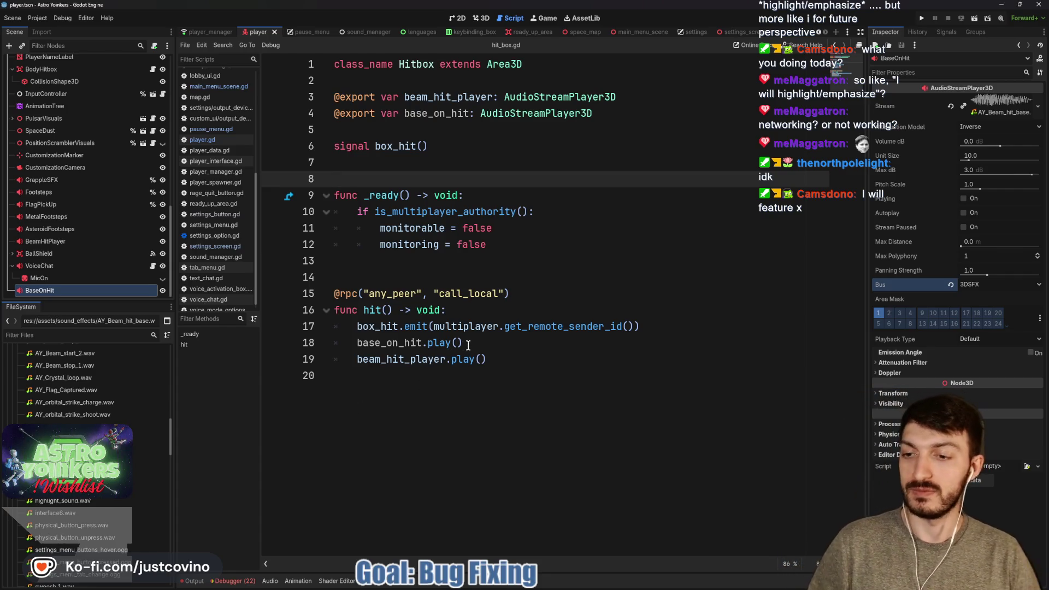
{"action": "scroll", "coordinate": [87, 465], "scroll_direction": "down", "scroll_amount": 5}
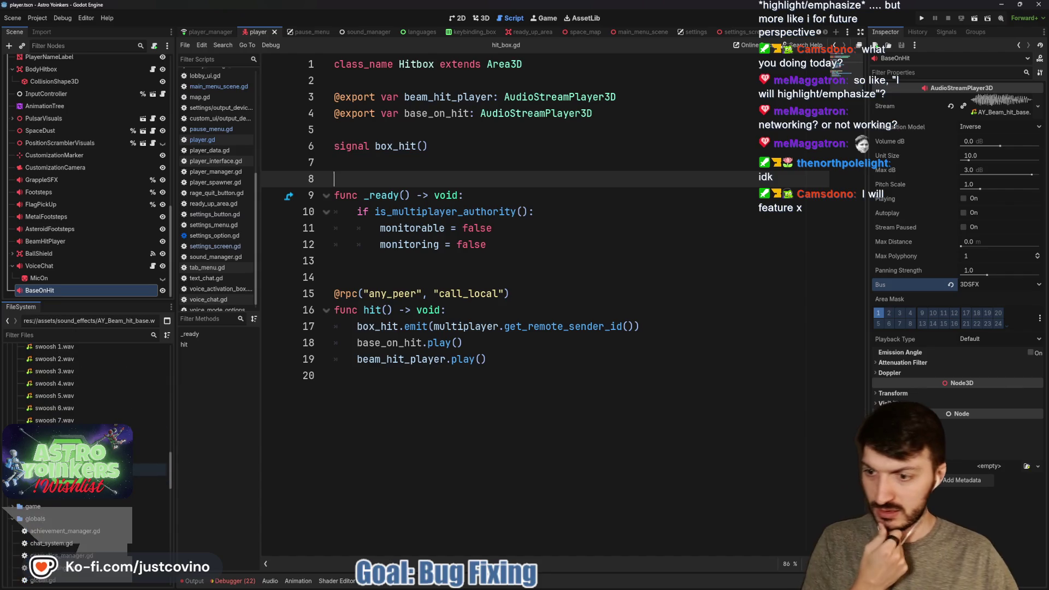
{"action": "scroll", "coordinate": [87, 383], "scroll_direction": "up", "scroll_amount": 5}
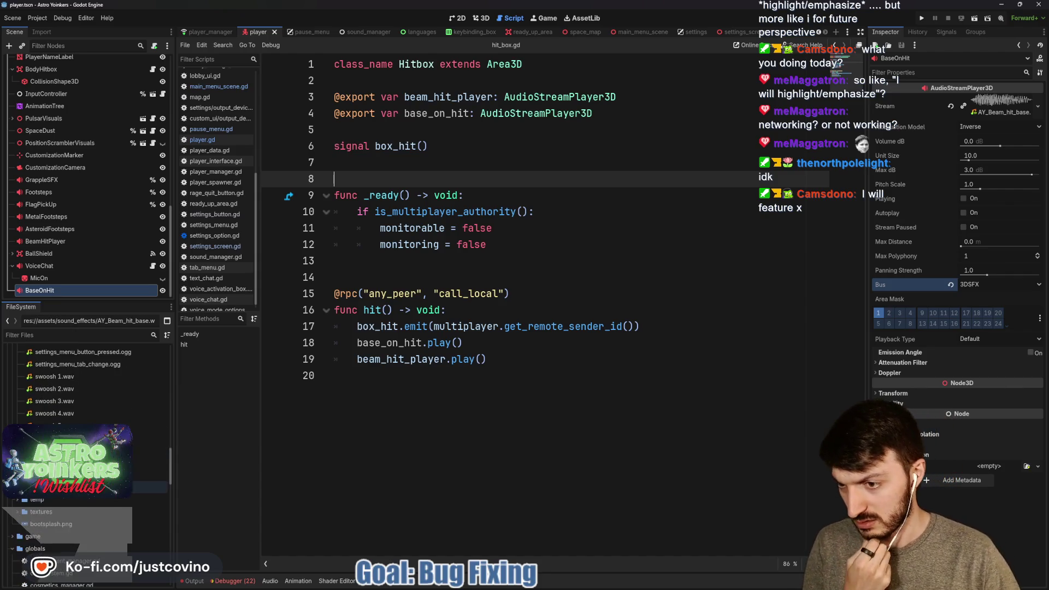
{"action": "scroll", "coordinate": [88, 383], "scroll_direction": "up", "scroll_amount": 2}
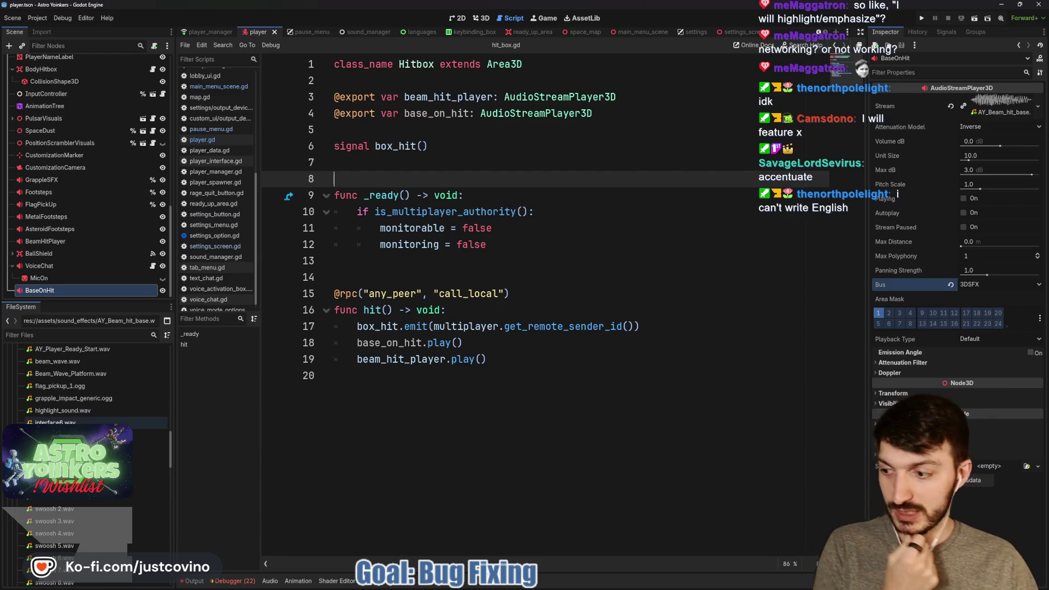
{"action": "scroll", "coordinate": [82, 423], "scroll_direction": "up", "scroll_amount": 3}
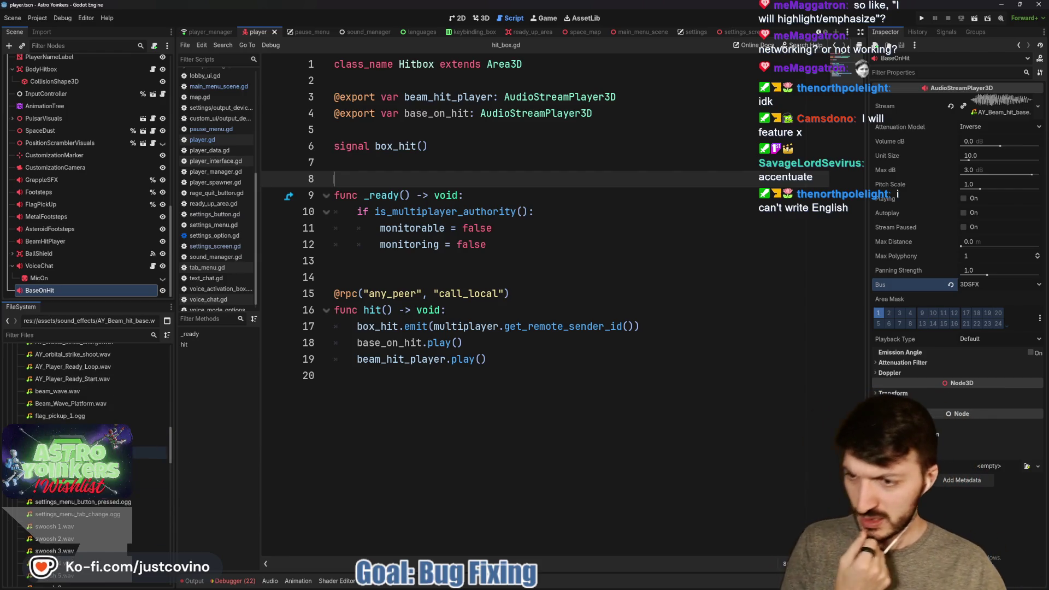
{"action": "scroll", "coordinate": [91, 420], "scroll_direction": "up", "scroll_amount": 2}
{"action": "scroll", "coordinate": [91, 419], "scroll_direction": "up", "scroll_amount": 2}
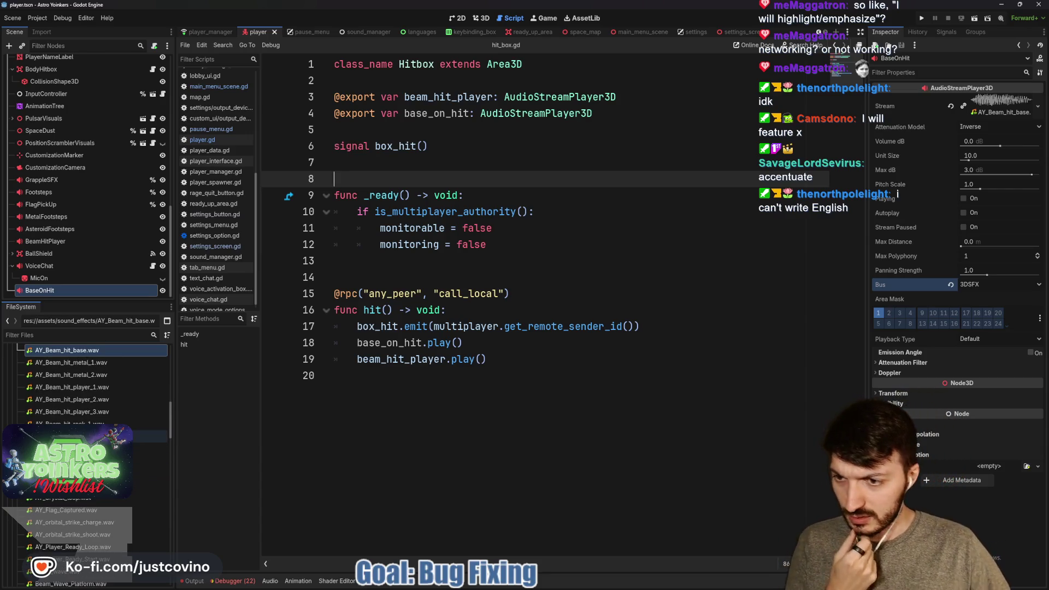
{"action": "scroll", "coordinate": [93, 416], "scroll_direction": "up", "scroll_amount": 2}
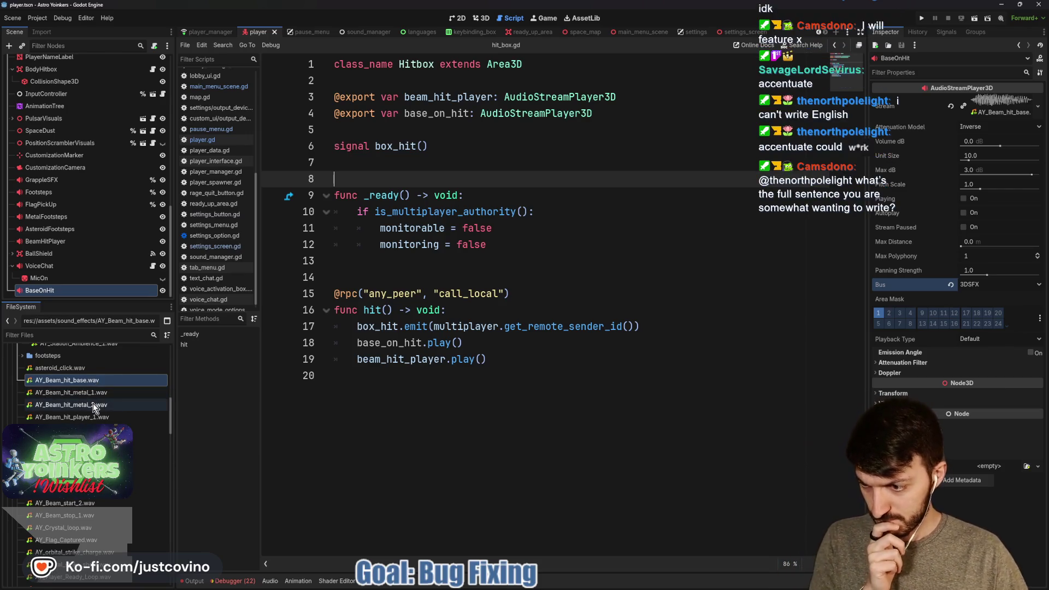
Select AY_Beam_hit_rock_1 through rock_3 in FileSystem and switch to the settings_screen scene.
{"action": "mouse_move", "coordinate": [97, 411]}
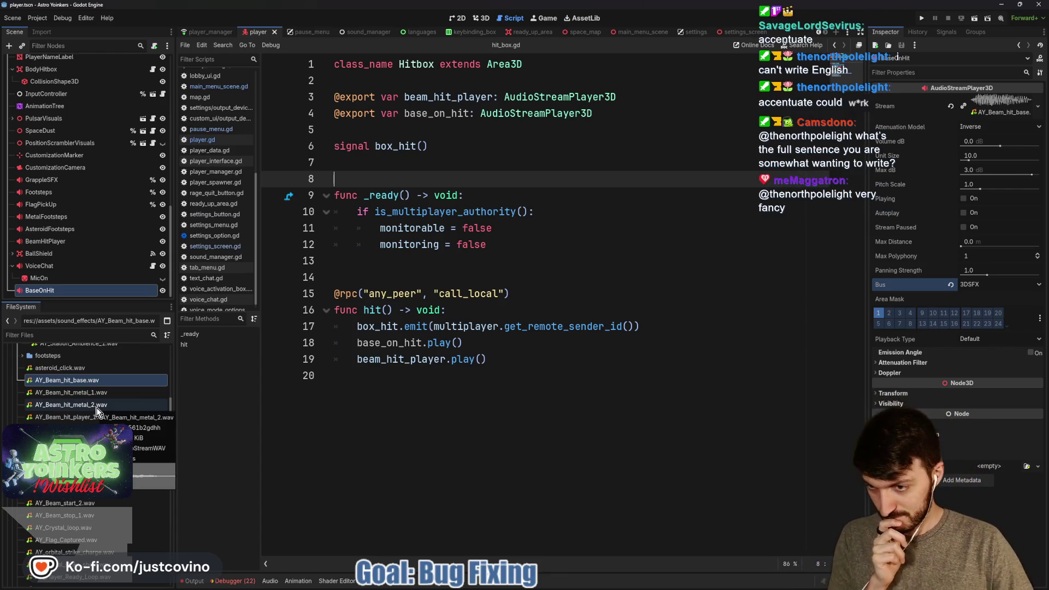
{"action": "mouse_move", "coordinate": [109, 454]}
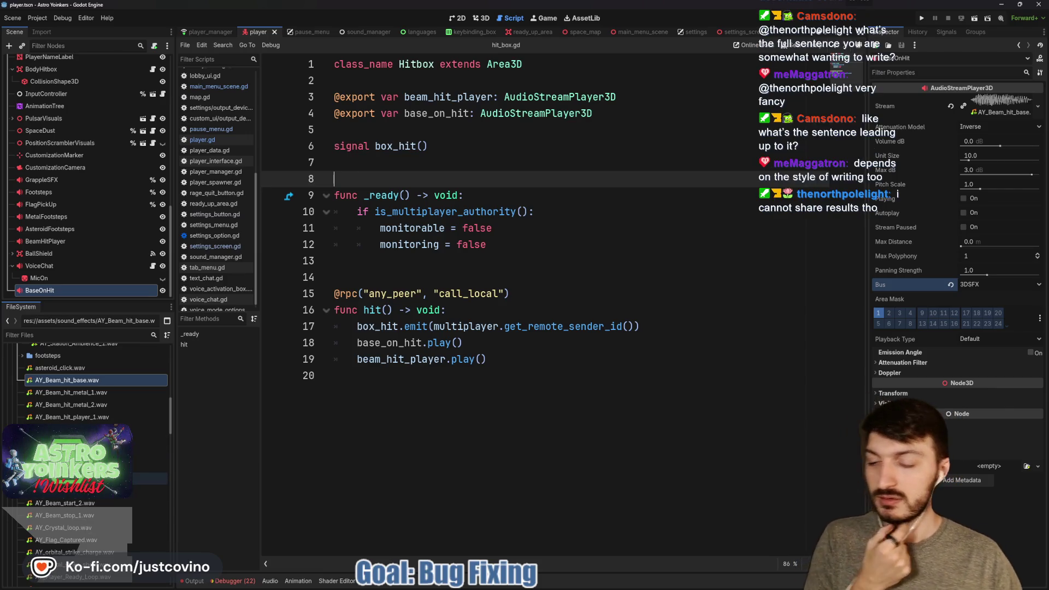
{"action": "scroll", "coordinate": [87, 409], "scroll_direction": "down", "scroll_amount": 2}
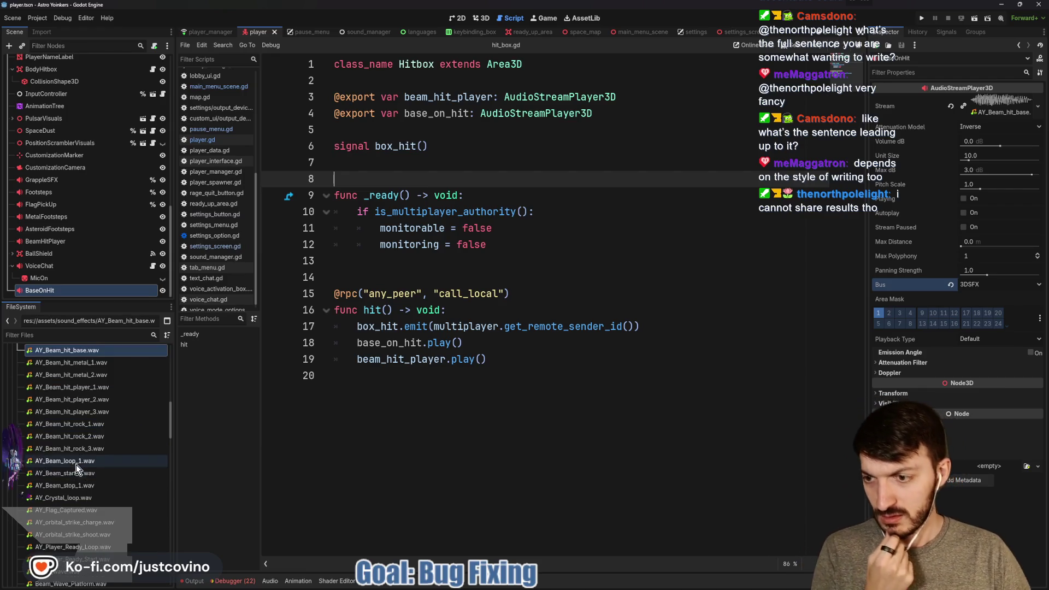
{"action": "mouse_move", "coordinate": [74, 494]}
{"action": "left_click", "coordinate": [81, 448]}
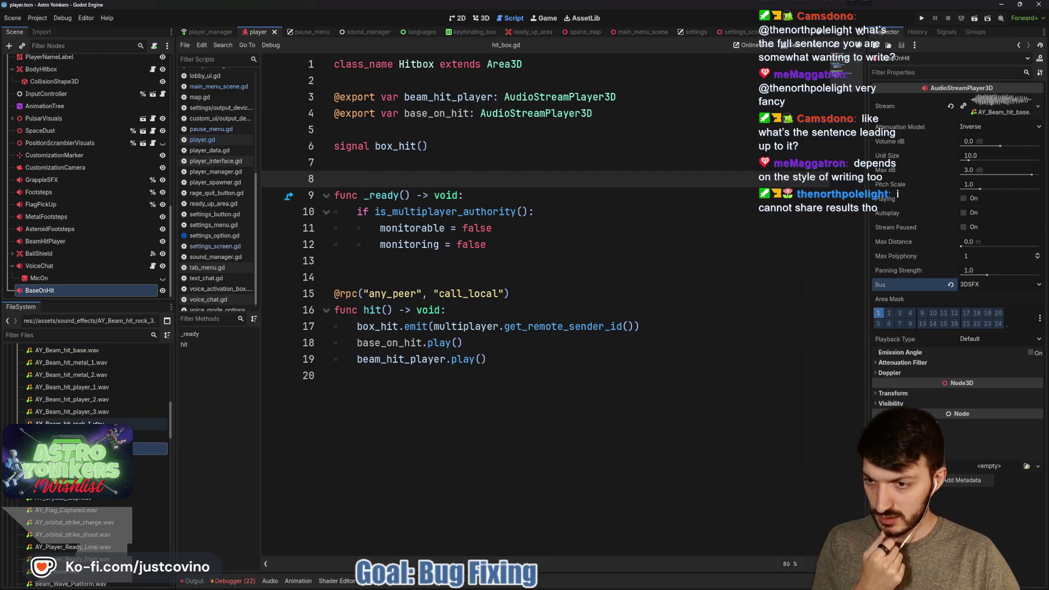
{"action": "left_click", "coordinate": [82, 424], "text": "shift"}
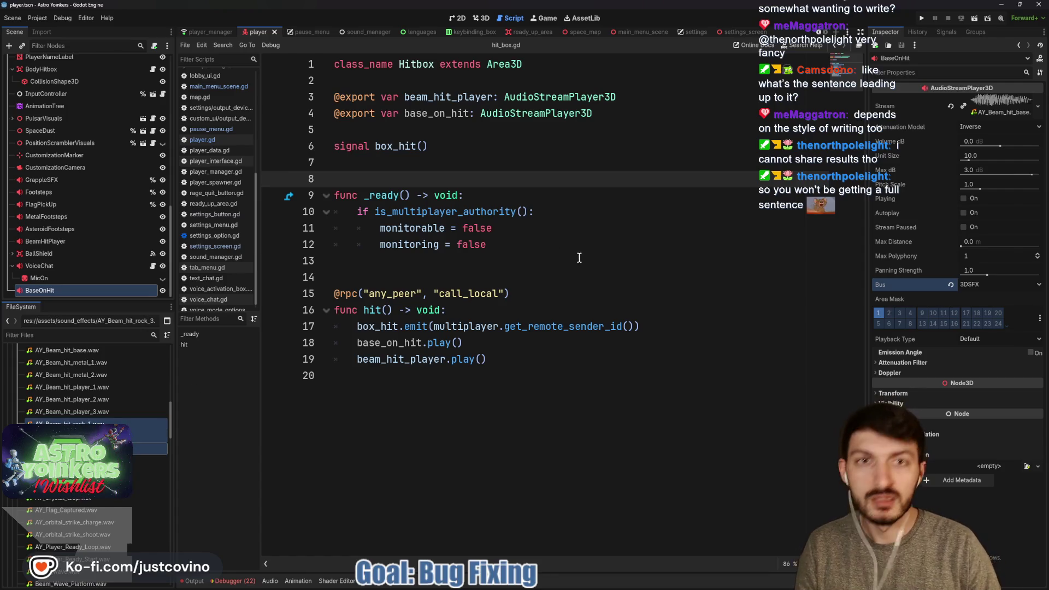
{"action": "left_click", "coordinate": [765, 32]}
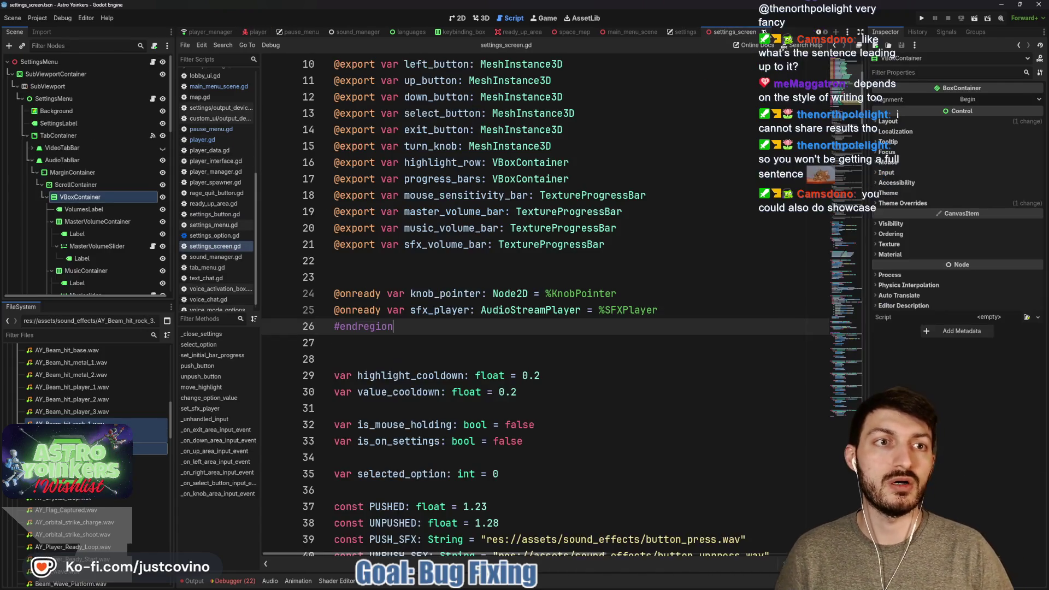
Close the settings and main_menu_scene tabs, plus an accidentally opened empty scene.
{"action": "left_click", "coordinate": [686, 33]}
{"action": "left_click", "coordinate": [795, 32]}
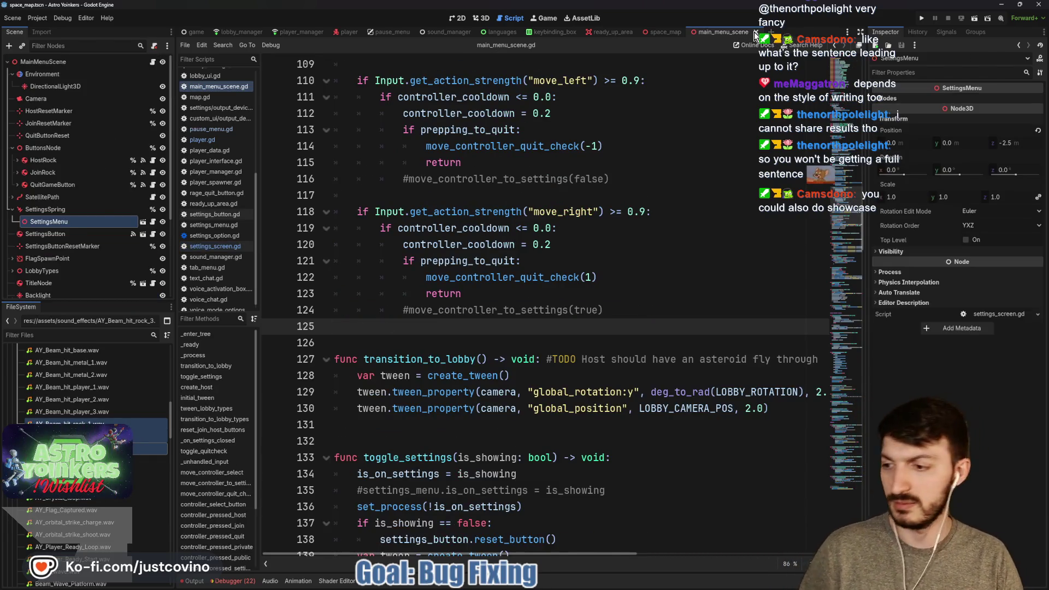
{"action": "left_click", "coordinate": [756, 32]}
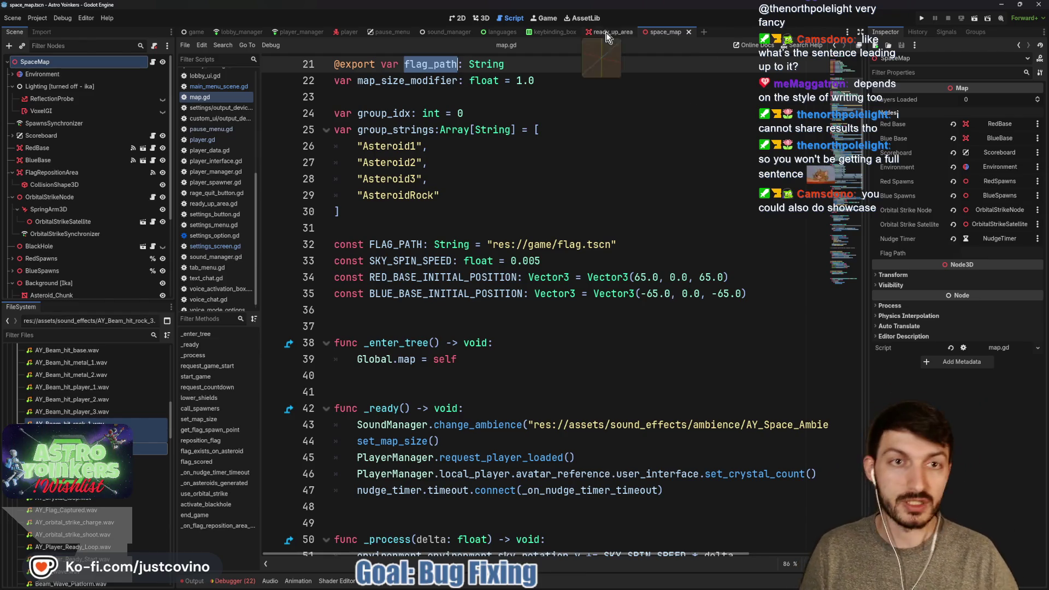
{"action": "left_click", "coordinate": [703, 33]}
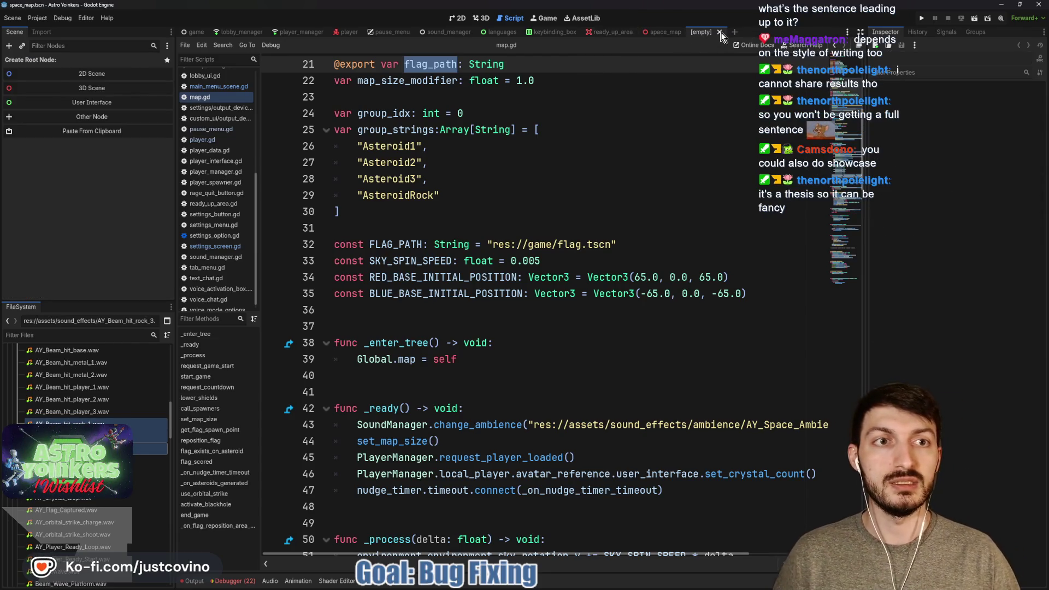
{"action": "left_click", "coordinate": [719, 32]}
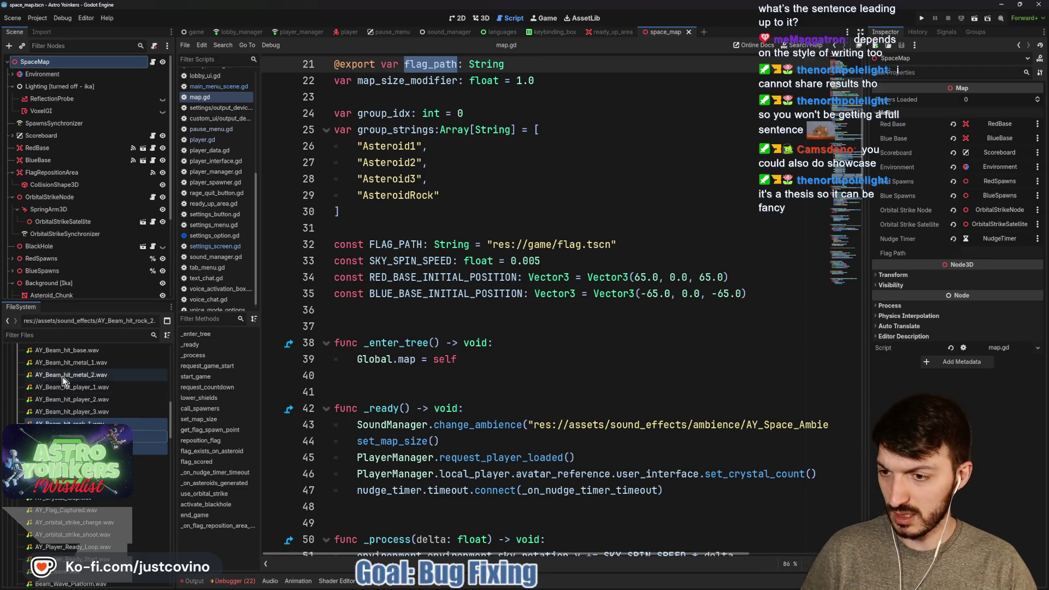
Filter FileSystem for 'asteroid' and open the asteroid2, asteroid3, asteroid and asteroid_c scenes.
{"action": "left_click", "coordinate": [52, 334]}
{"action": "type", "text": "asteroid"}
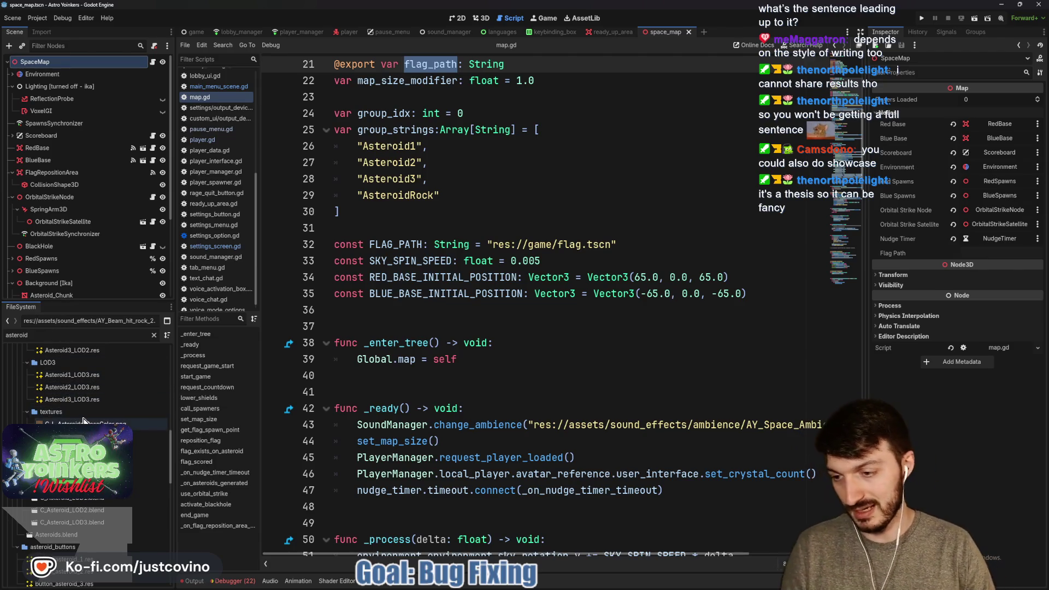
{"action": "scroll", "coordinate": [85, 420], "scroll_direction": "down", "scroll_amount": 1}
{"action": "scroll", "coordinate": [85, 430], "scroll_direction": "down", "scroll_amount": 5}
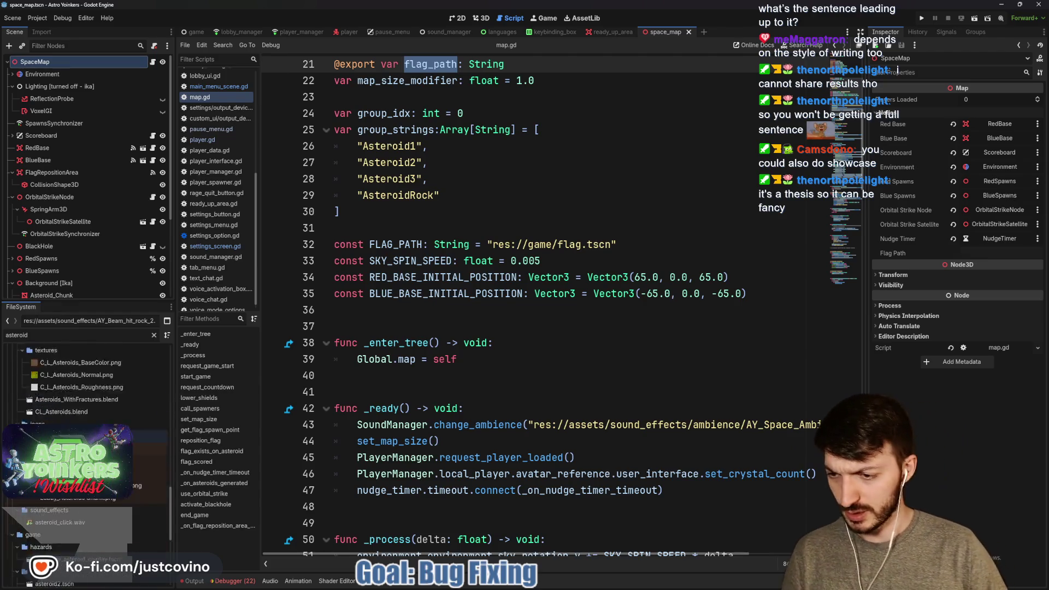
{"action": "scroll", "coordinate": [79, 408], "scroll_direction": "down", "scroll_amount": 5}
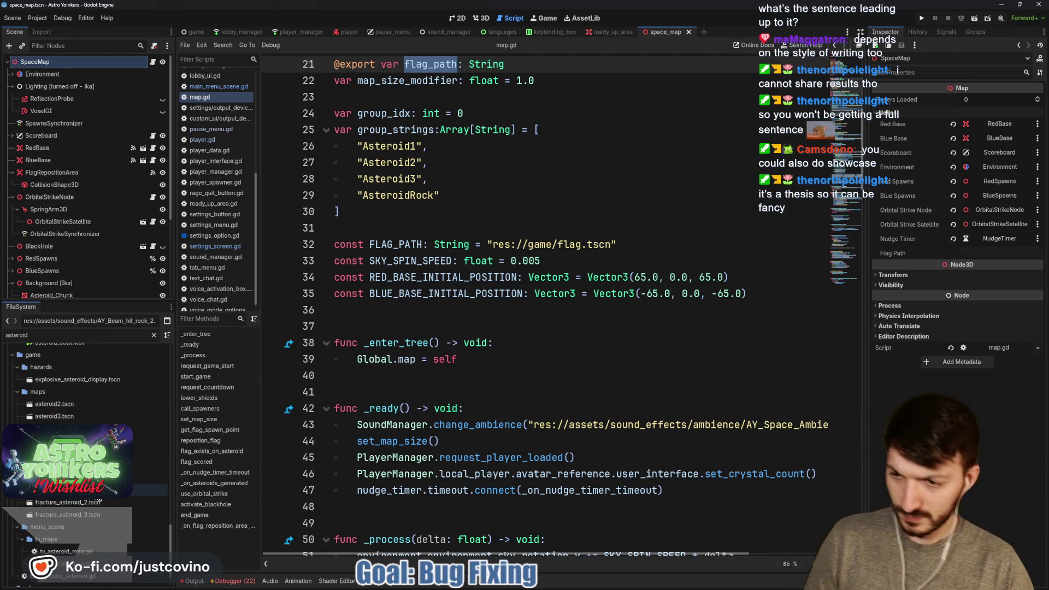
{"action": "left_click", "coordinate": [79, 408]}
{"action": "double_click", "coordinate": [78, 410]}
{"action": "double_click", "coordinate": [79, 418]}
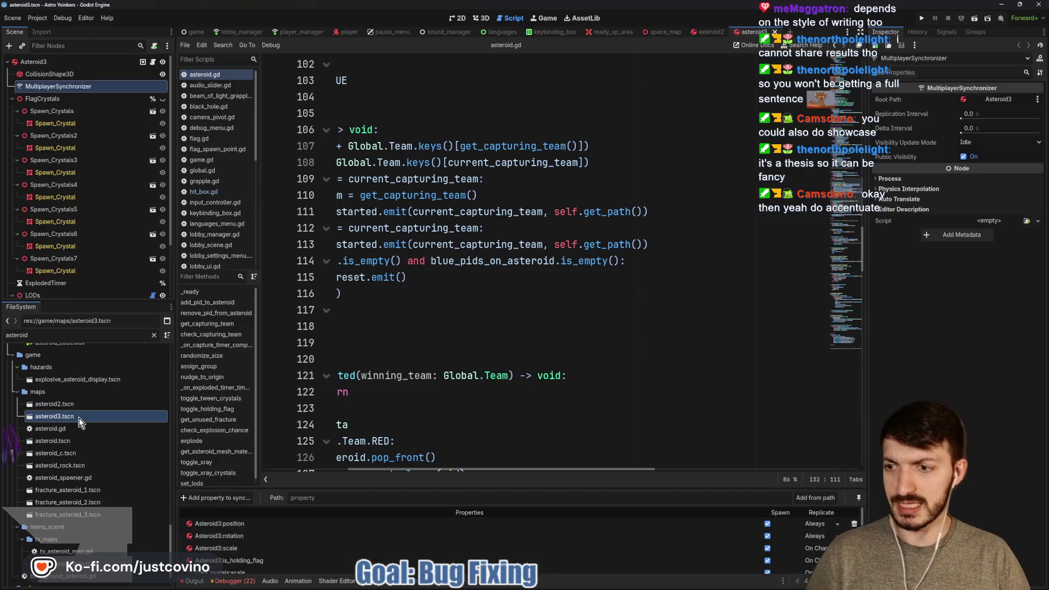
{"action": "double_click", "coordinate": [82, 440]}
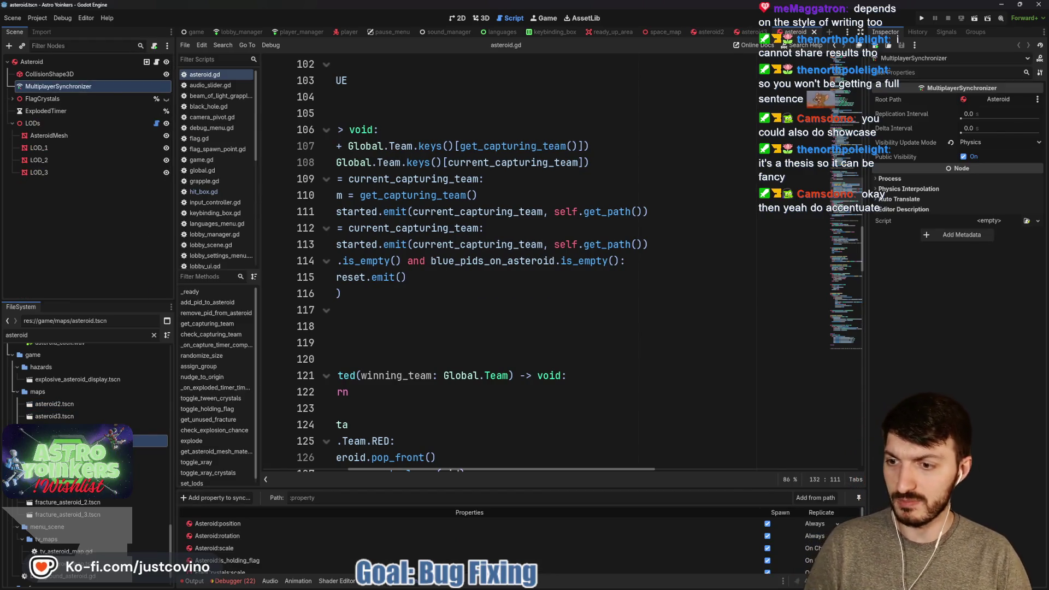
{"action": "double_click", "coordinate": [82, 453]}
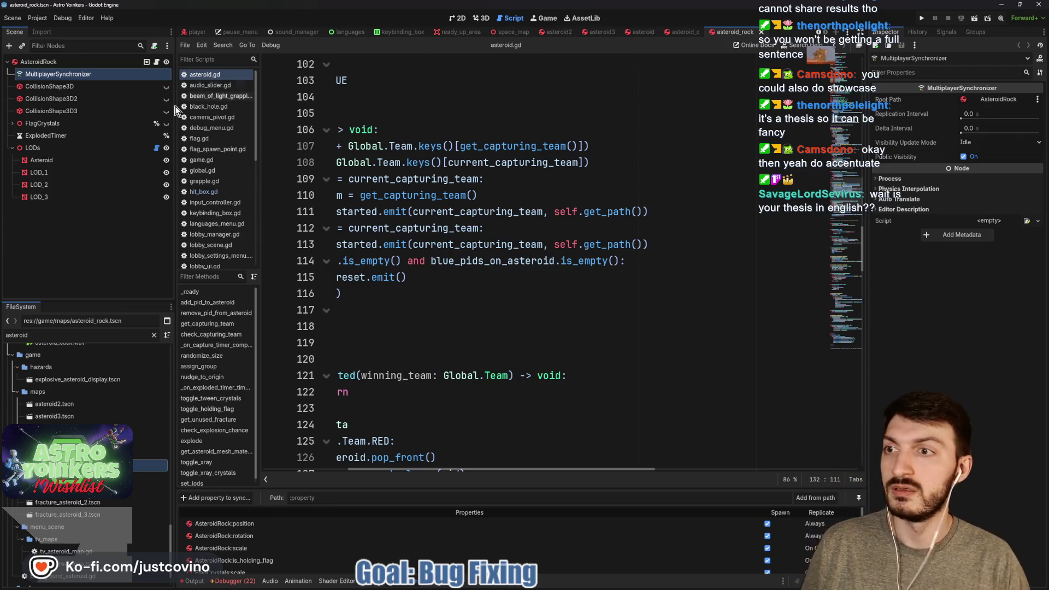
Add an AudioStreamPlayer3D child under AsteroidRock and rename it ImpactSFX.
{"action": "left_click", "coordinate": [38, 62]}
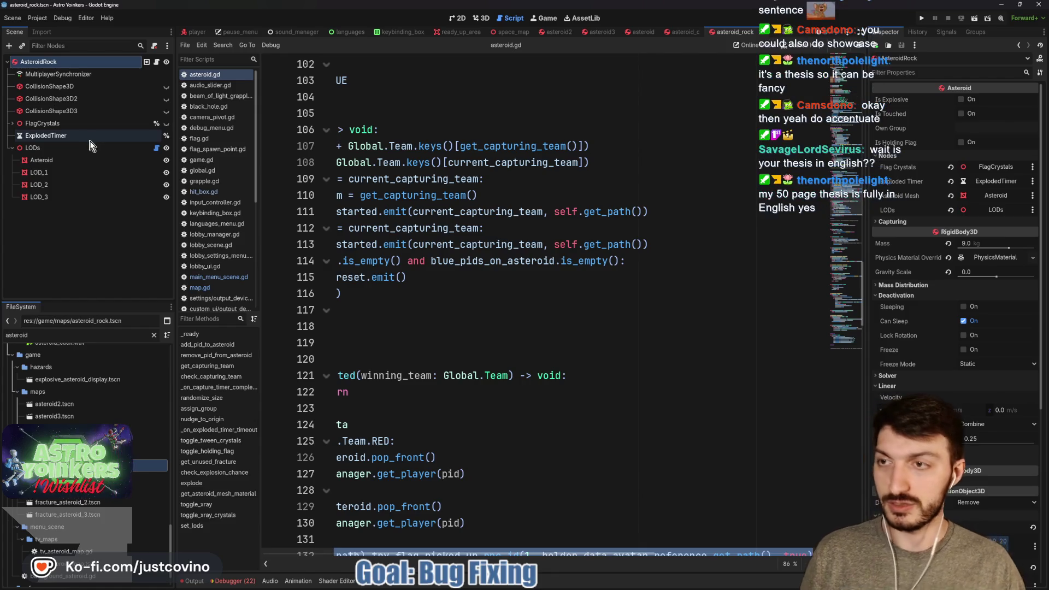
{"action": "key", "text": "ctrl+a"}
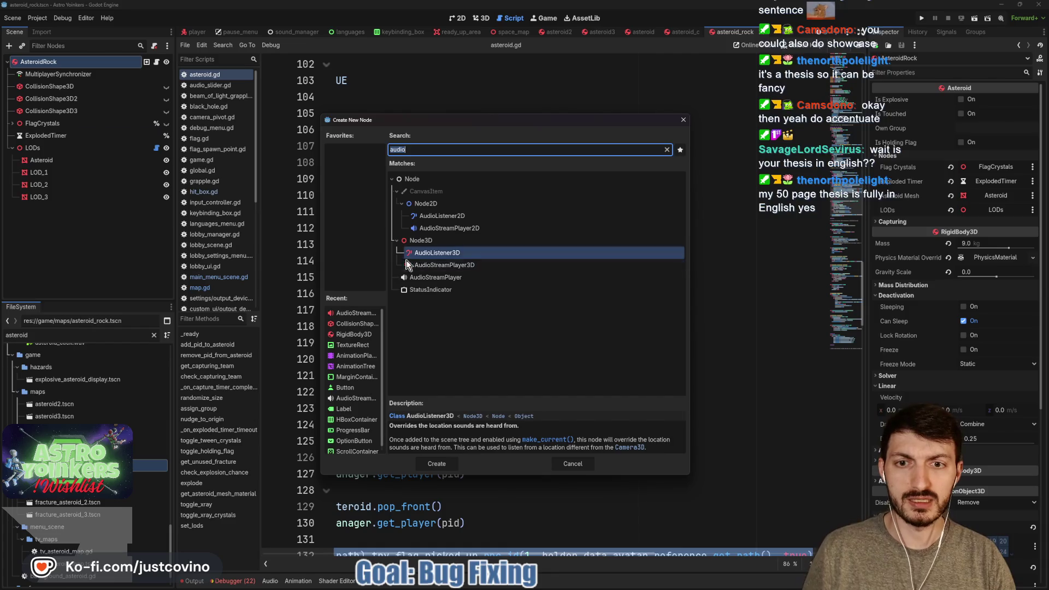
{"action": "left_click", "coordinate": [440, 265]}
{"action": "left_click", "coordinate": [436, 463]}
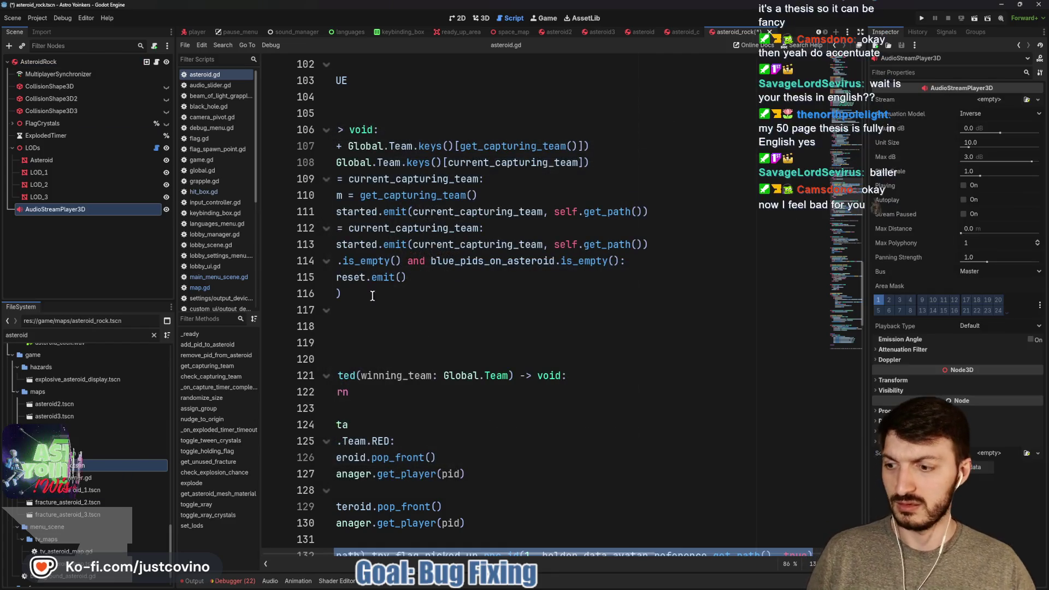
{"action": "double_click", "coordinate": [98, 211]}
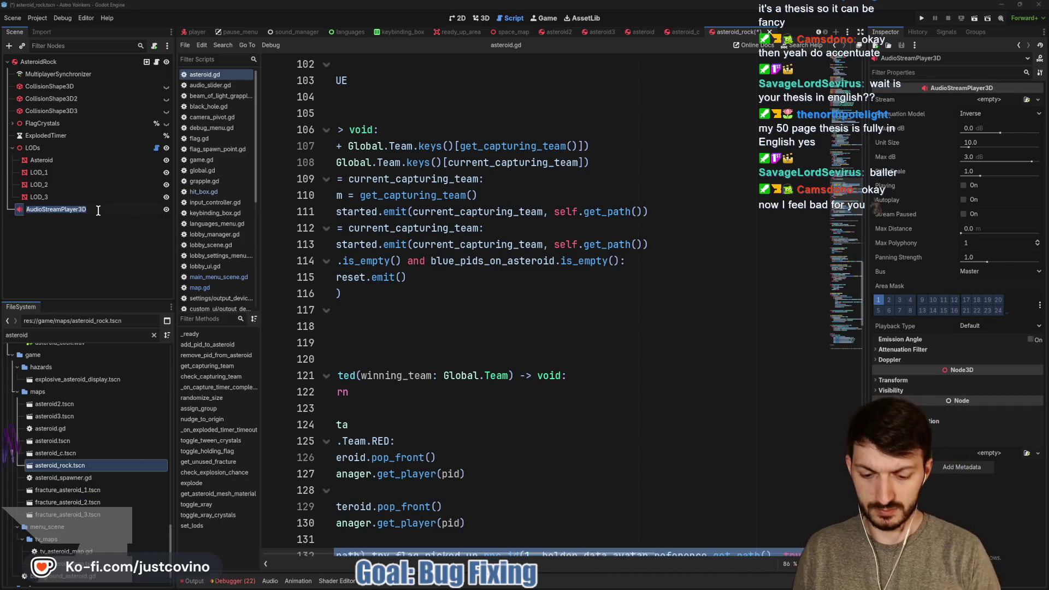
{"action": "type", "text": "ImpactSFX"}
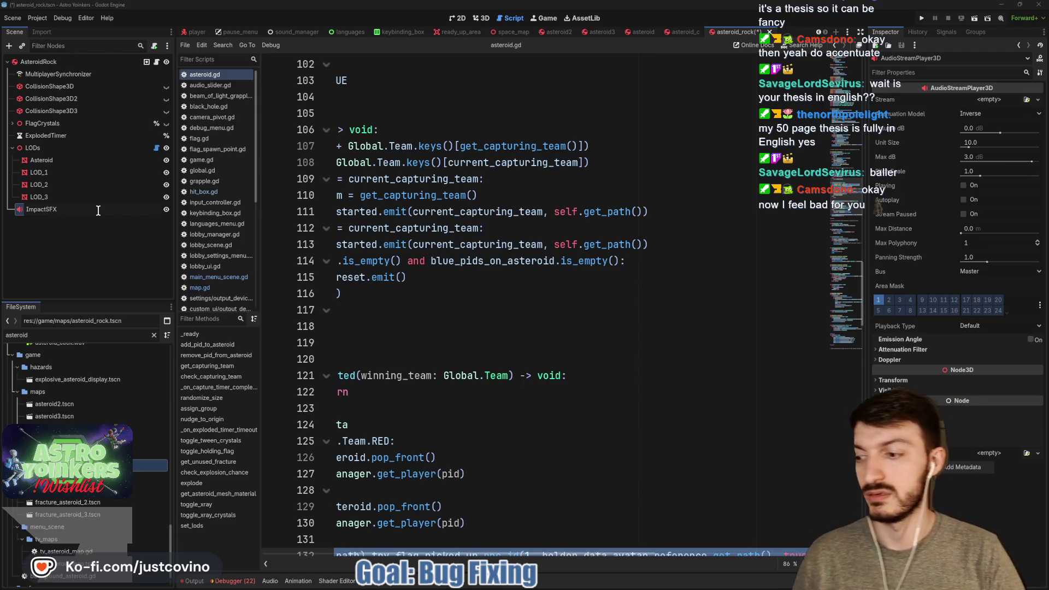
{"action": "key", "text": "Return"}
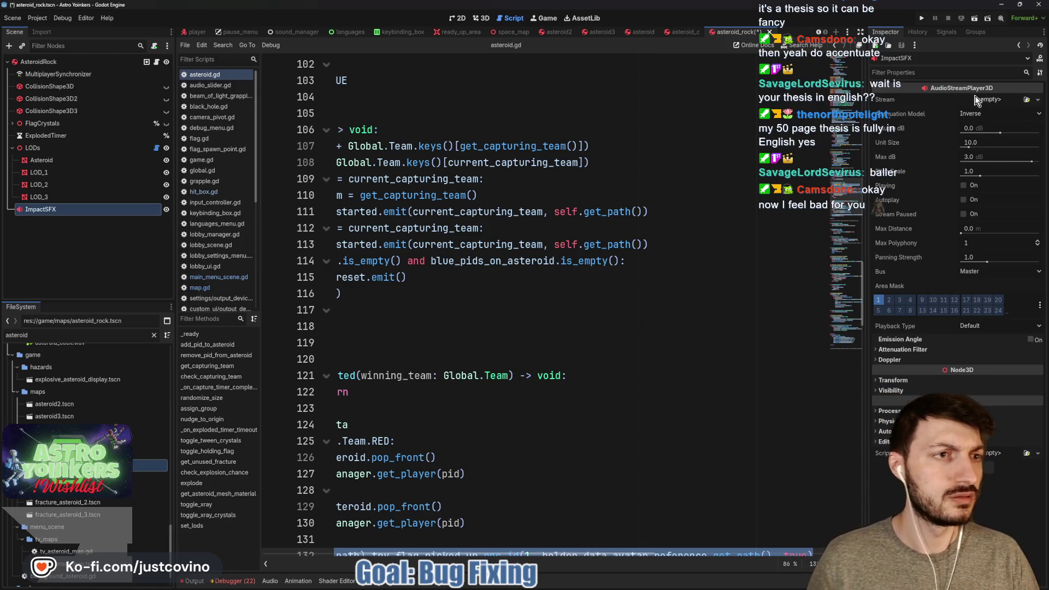
Set ImpactSFX's Stream to a new AudioStreamRandomizer and add a stream entry.
{"action": "left_click", "coordinate": [976, 99]}
{"action": "left_click", "coordinate": [980, 148]}
{"action": "left_click", "coordinate": [985, 97]}
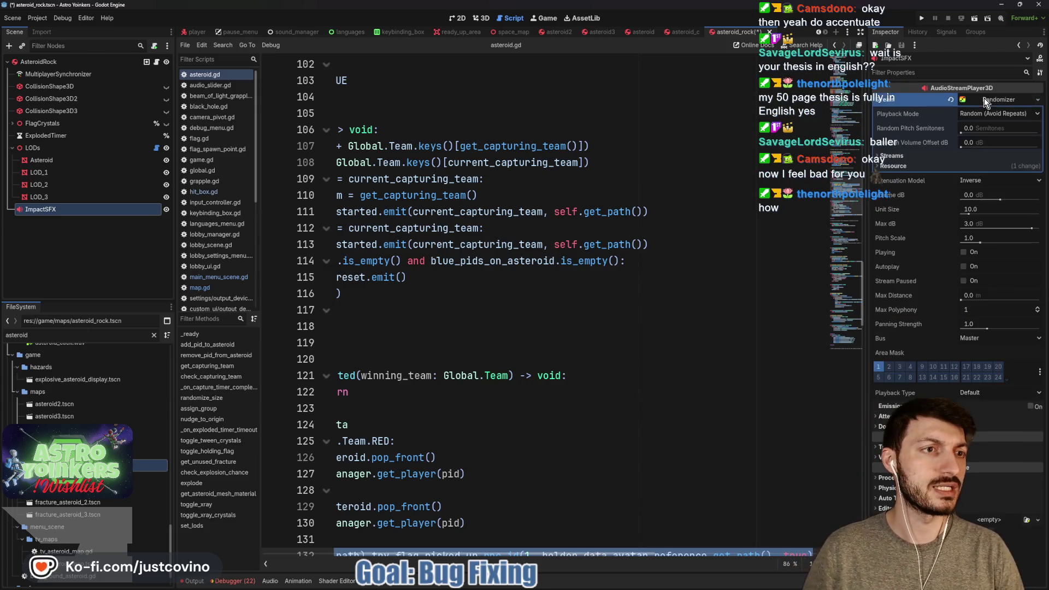
{"action": "left_click", "coordinate": [980, 155]}
{"action": "left_click", "coordinate": [979, 176]}
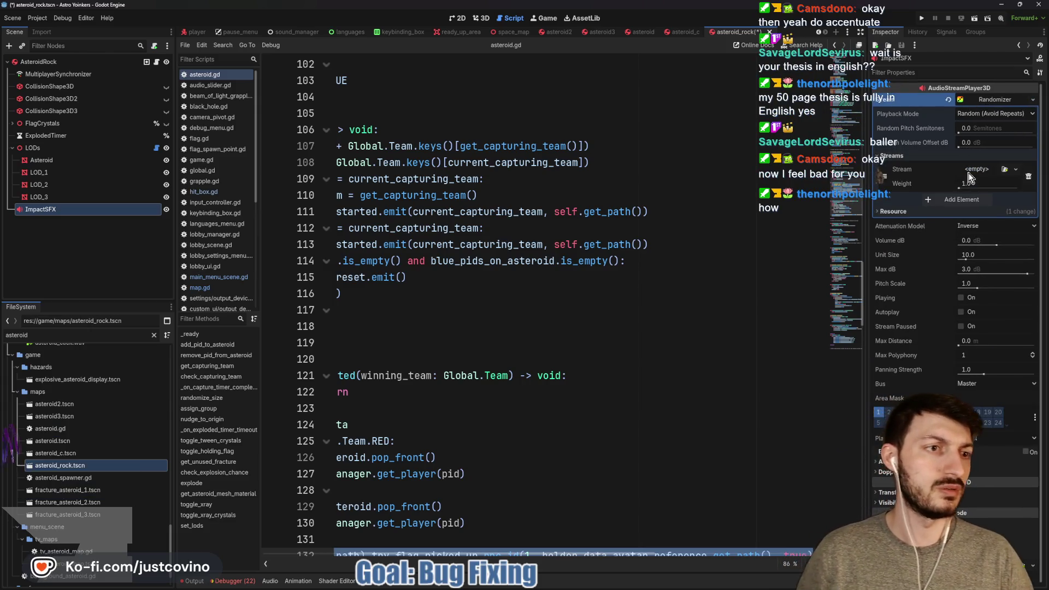
{"action": "left_click", "coordinate": [969, 174]}
{"action": "left_click", "coordinate": [997, 336]}
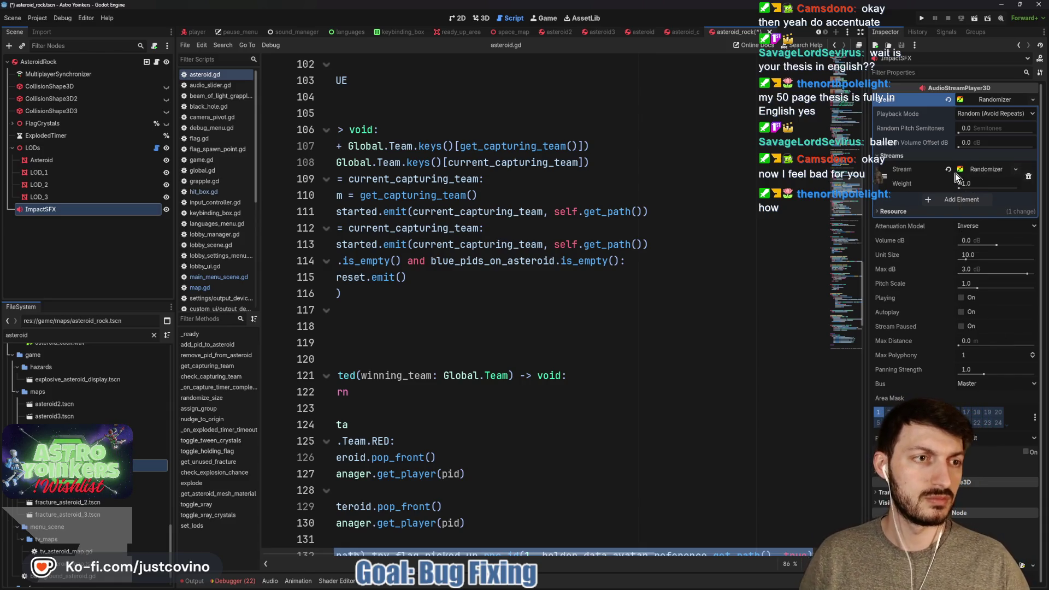
Filter FileSystem for 'rock' and add AY_Beam_hit_rock_1, 2 and 3.wav to the randomizer's streams.
{"action": "left_click", "coordinate": [153, 335]}
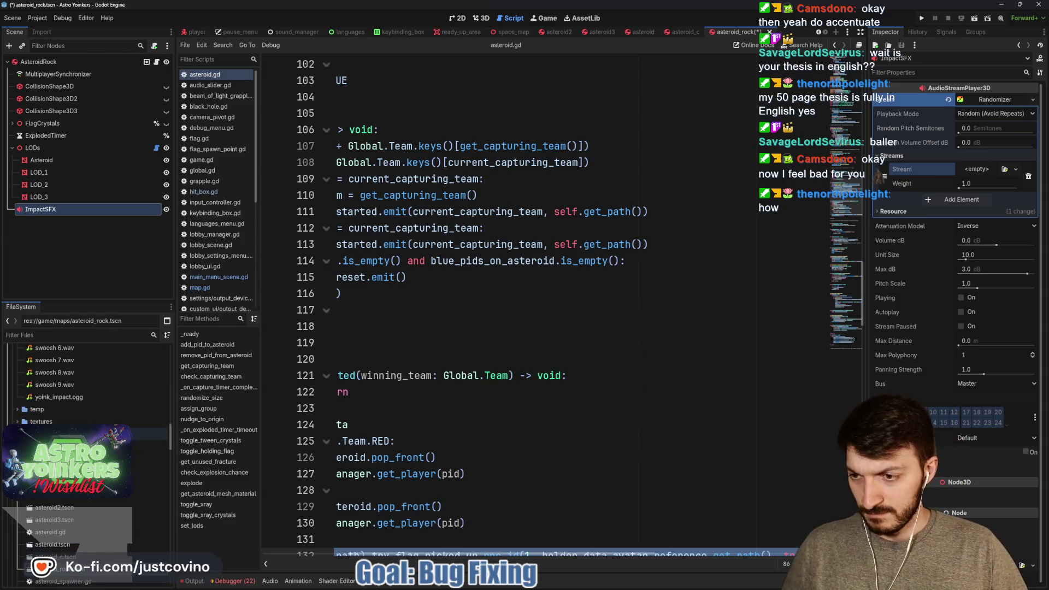
{"action": "scroll", "coordinate": [87, 404], "scroll_direction": "up", "scroll_amount": 5}
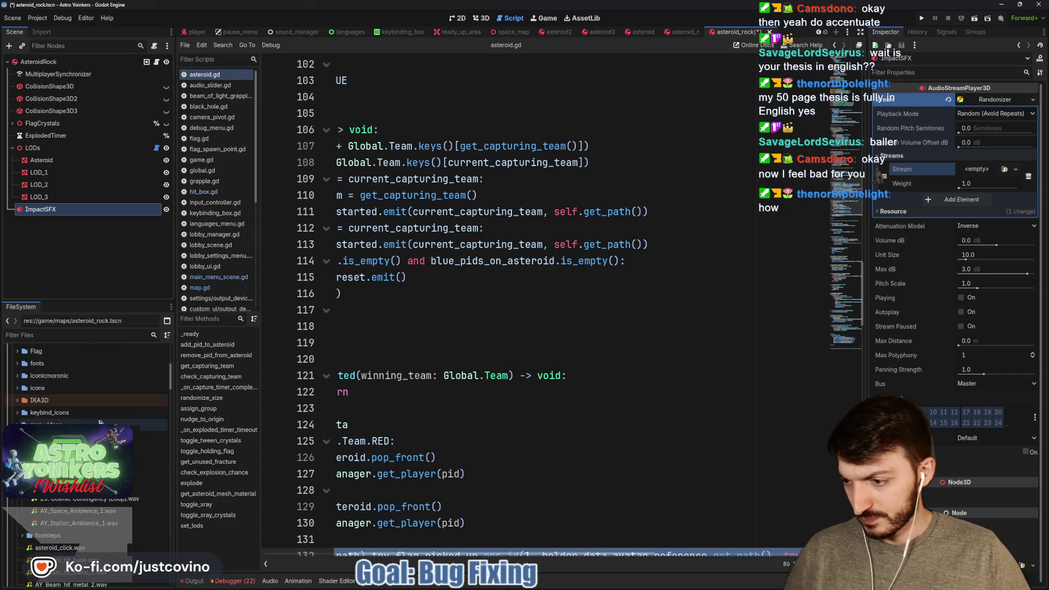
{"action": "scroll", "coordinate": [90, 412], "scroll_direction": "up", "scroll_amount": 3}
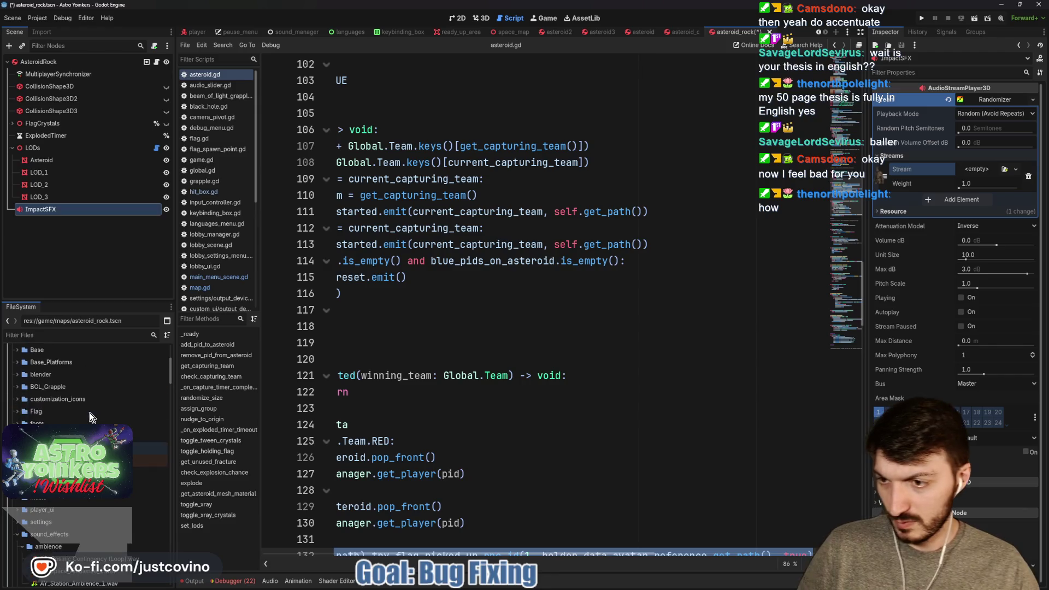
{"action": "left_click", "coordinate": [66, 335]}
{"action": "type", "text": "rock"}
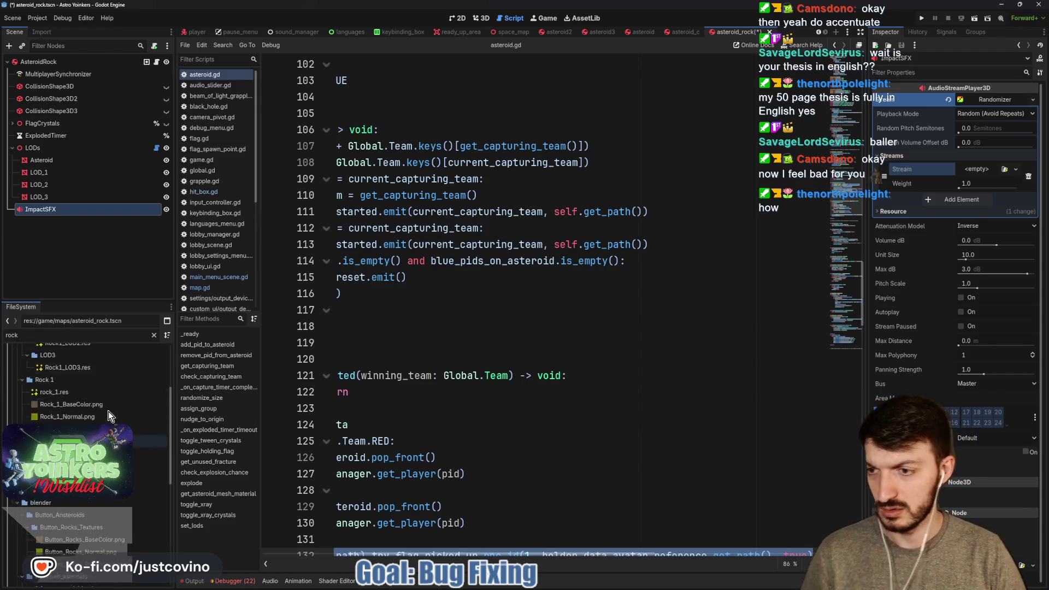
{"action": "scroll", "coordinate": [86, 391], "scroll_direction": "down", "scroll_amount": 5}
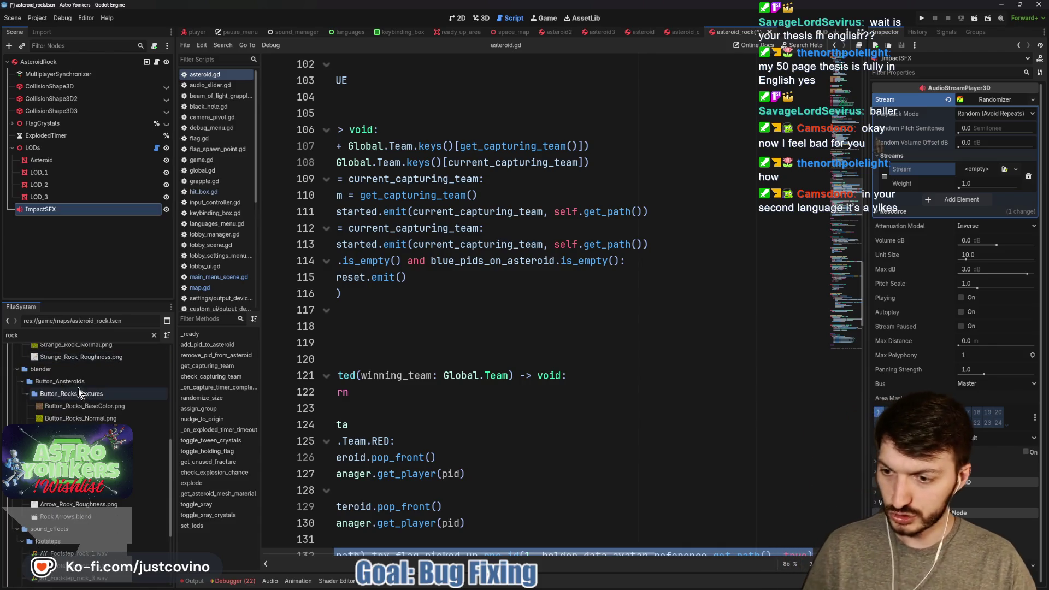
{"action": "scroll", "coordinate": [100, 457], "scroll_direction": "down", "scroll_amount": 3}
{"action": "left_click", "coordinate": [94, 495]}
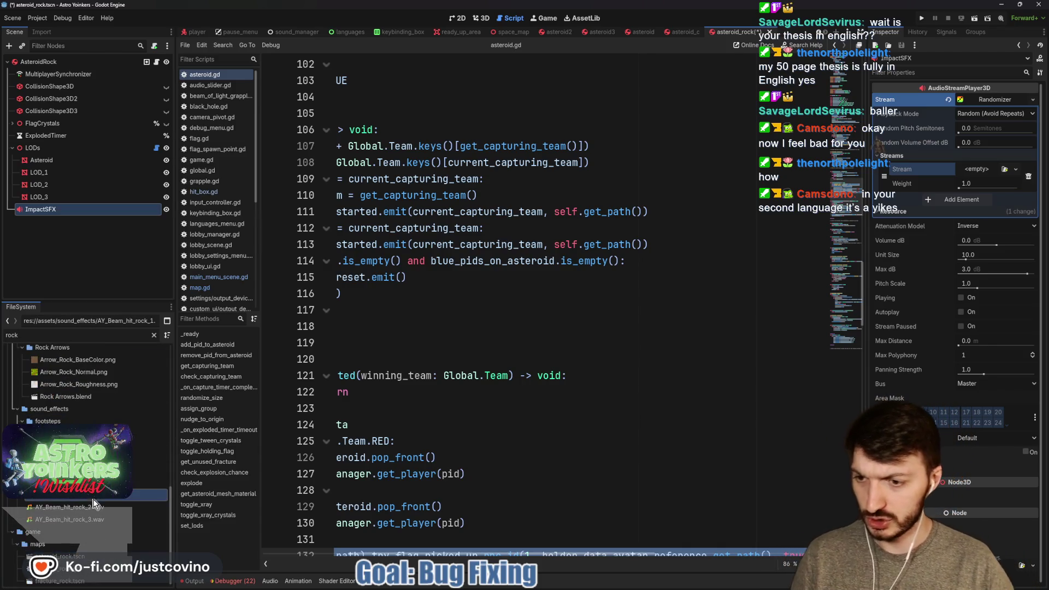
{"action": "left_click_drag", "start_coordinate": [95, 496], "coordinate": [910, 222]}
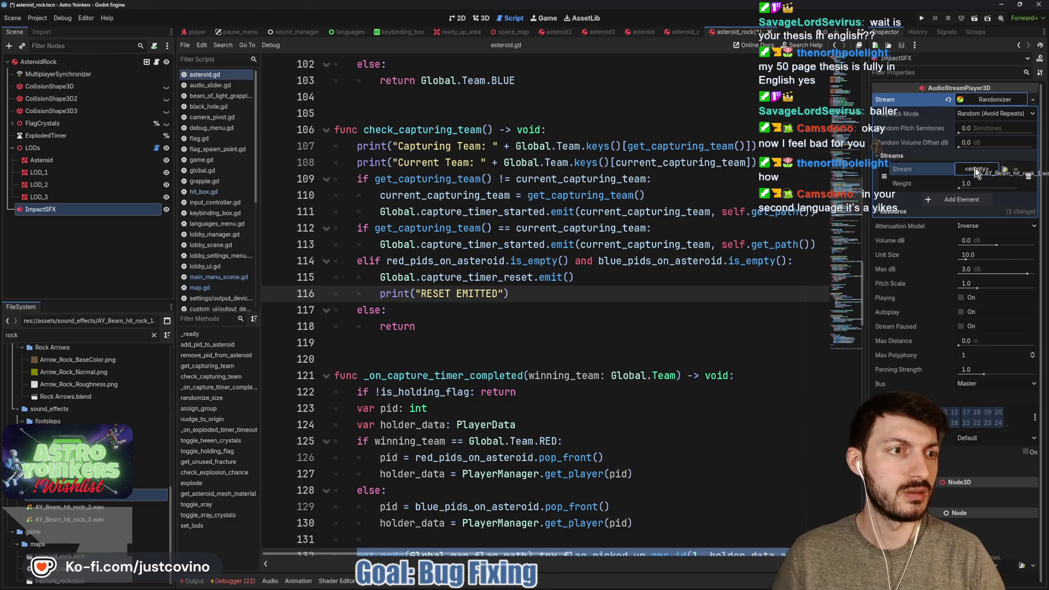
{"action": "left_click_drag", "start_coordinate": [976, 173], "coordinate": [973, 174]}
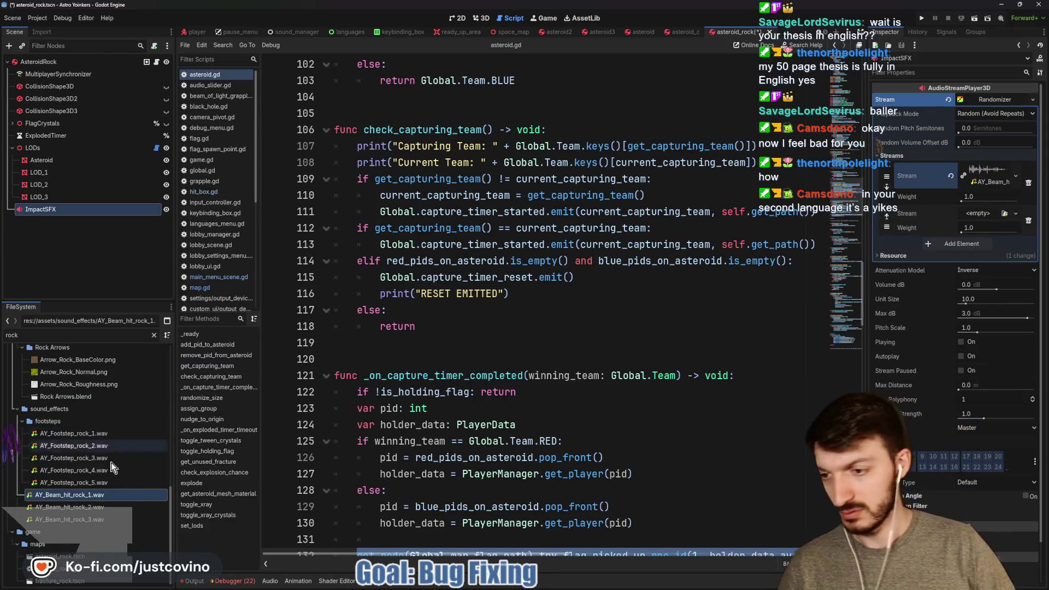
{"action": "mouse_move", "coordinate": [83, 508]}
{"action": "left_mouse_down"}
{"action": "mouse_move", "coordinate": [992, 202]}
{"action": "mouse_move", "coordinate": [968, 218]}
{"action": "left_mouse_up"}
{"action": "mouse_move", "coordinate": [81, 522]}
{"action": "left_mouse_down"}
{"action": "mouse_move", "coordinate": [521, 437]}
{"action": "mouse_move", "coordinate": [986, 259]}
{"action": "mouse_move", "coordinate": [974, 260]}
{"action": "left_mouse_up"}
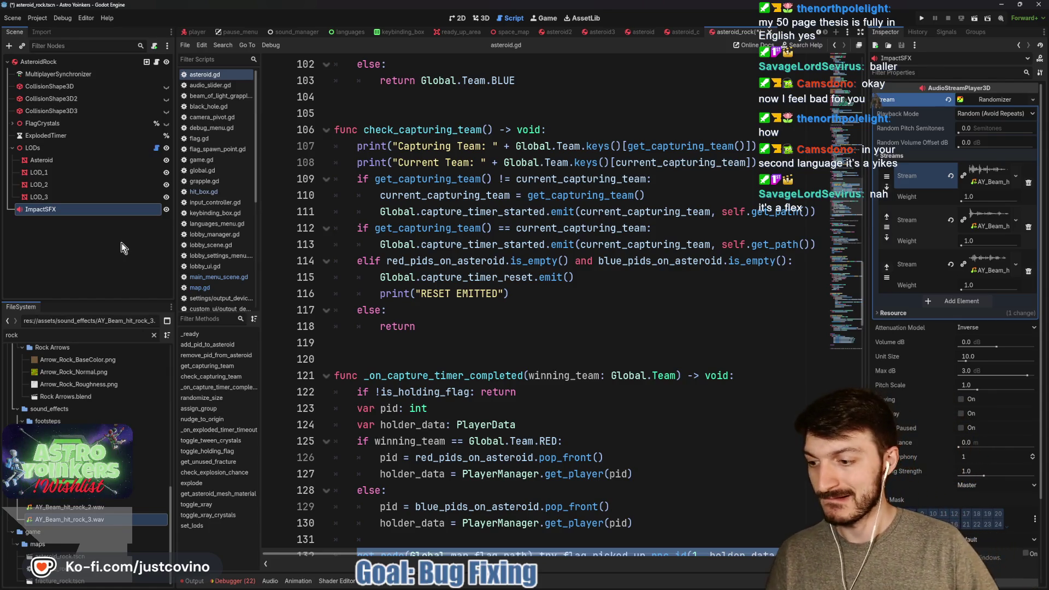
{"action": "left_click", "coordinate": [73, 60]}
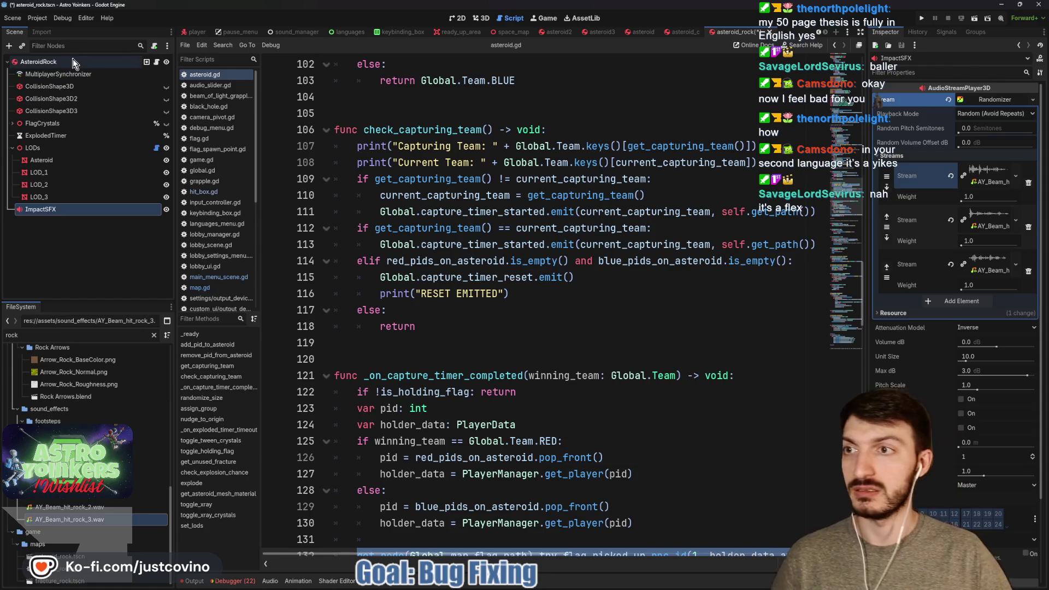
Add a second AudioStreamPlayer3D under AsteroidRock and rename it ImpactBaseSFX.
{"action": "key", "text": "ctrl+a"}
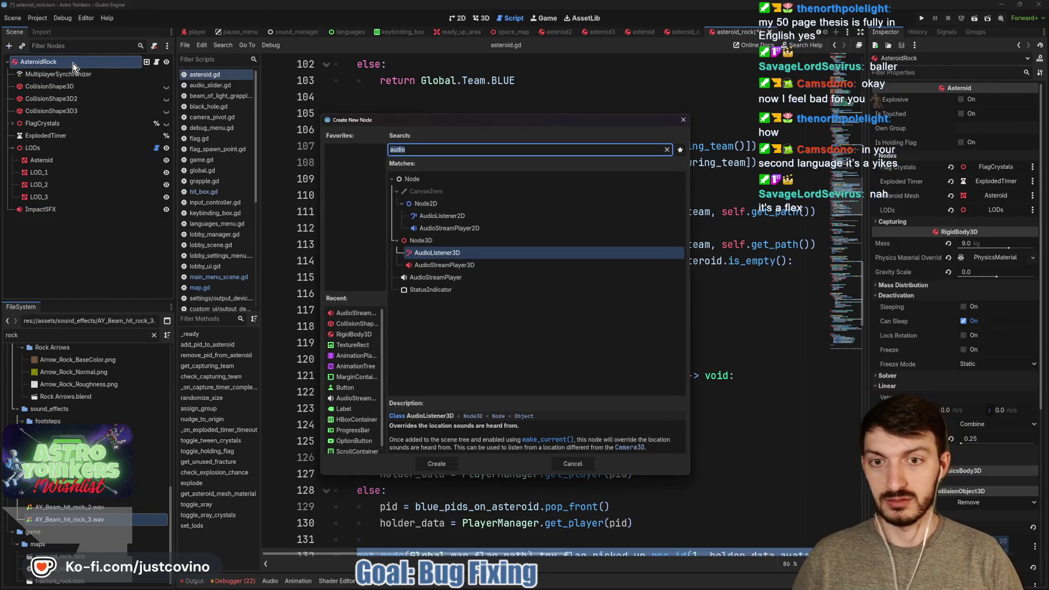
{"action": "left_click", "coordinate": [513, 265]}
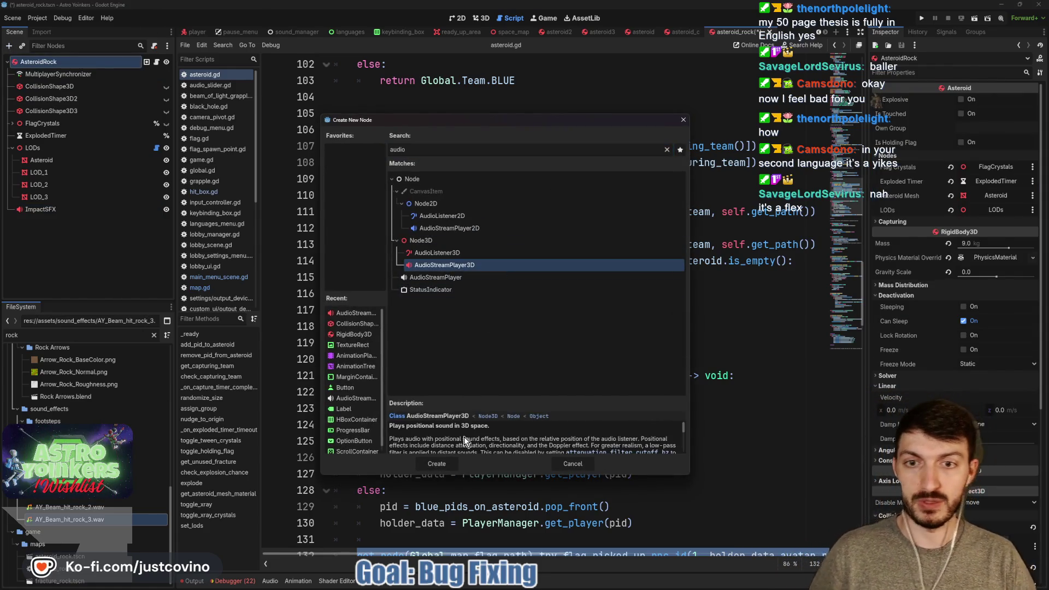
{"action": "left_click", "coordinate": [437, 464]}
{"action": "double_click", "coordinate": [73, 224]}
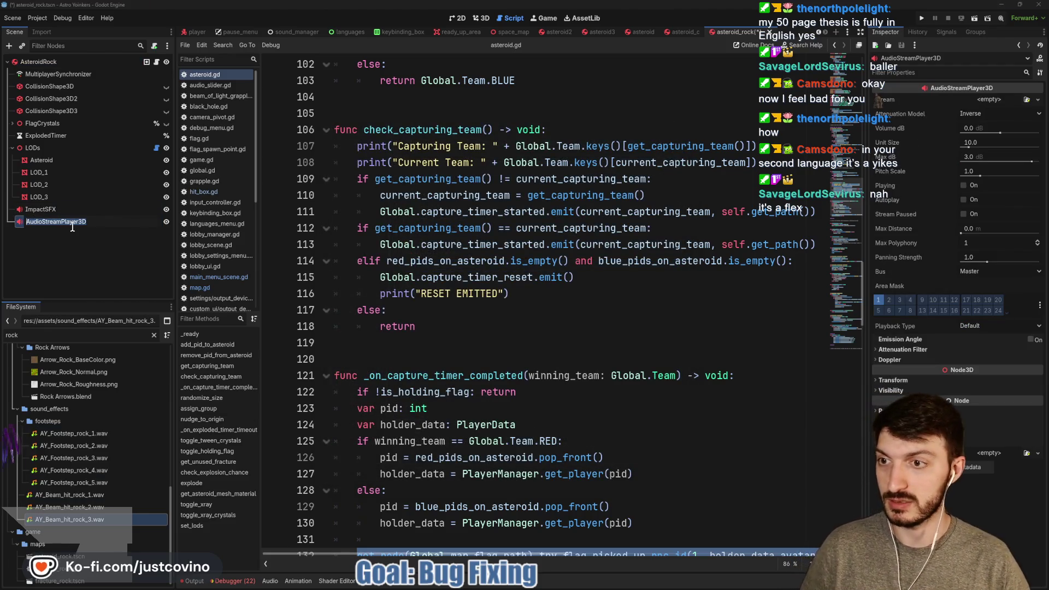
{"action": "type", "text": "ImpactBas"}
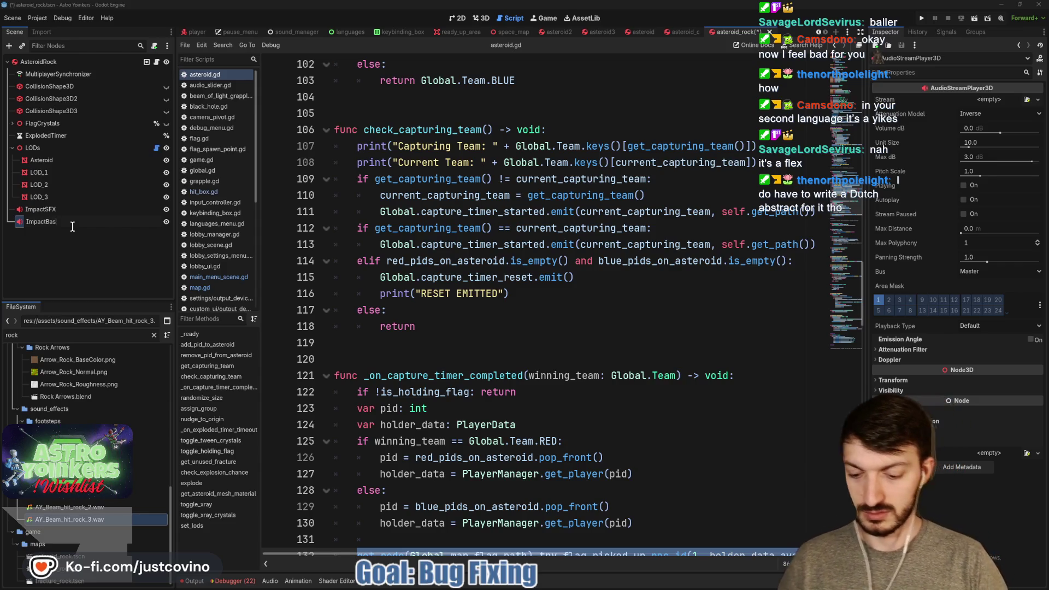
{"action": "type", "text": "eSFX"}
{"action": "key", "text": "Return"}
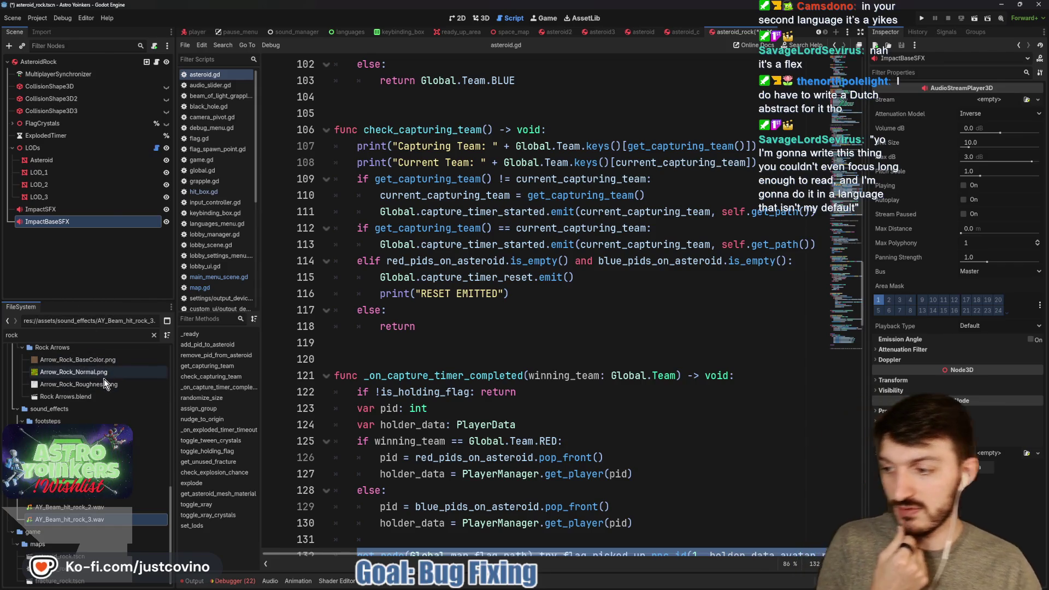
Filter FileSystem for 'hit' and give ImpactBaseSFX AY_Beam_hit_base.wav on the 3DSFX bus.
{"action": "mouse_move", "coordinate": [104, 382]}
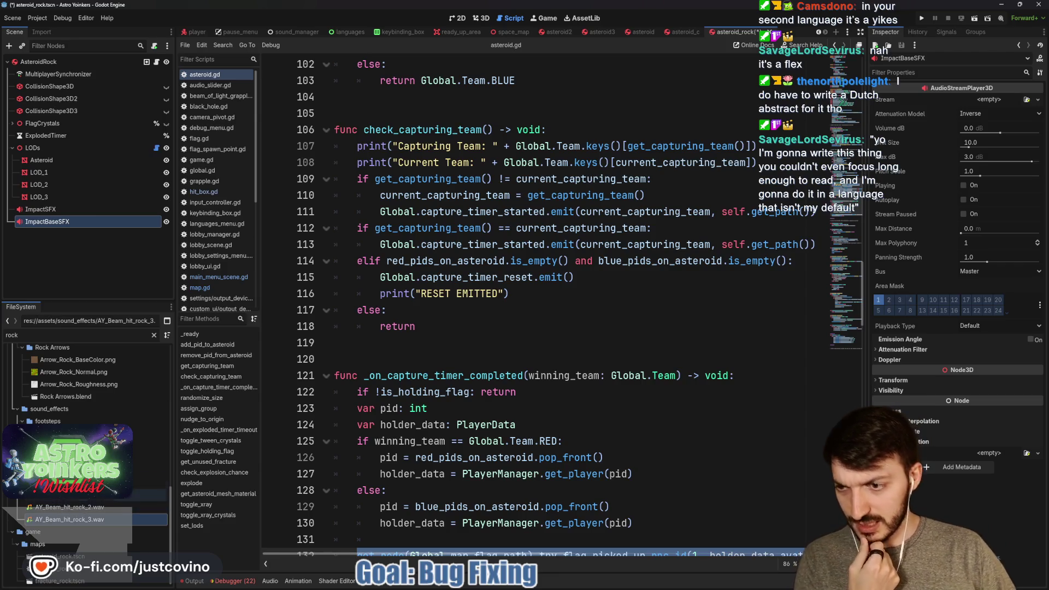
{"action": "double_click", "coordinate": [12, 335]}
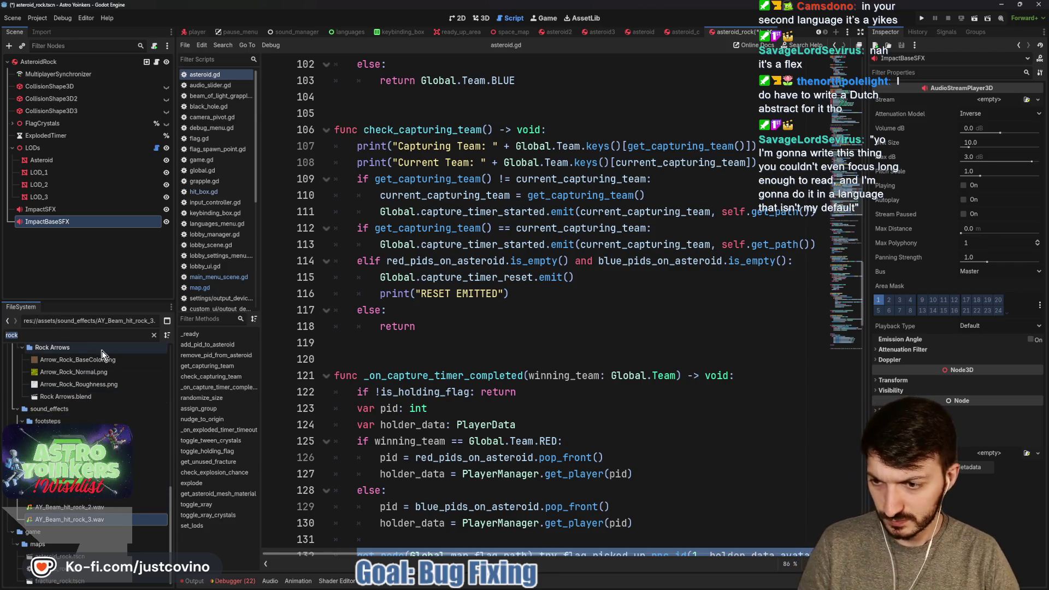
{"action": "type", "text": "hit"}
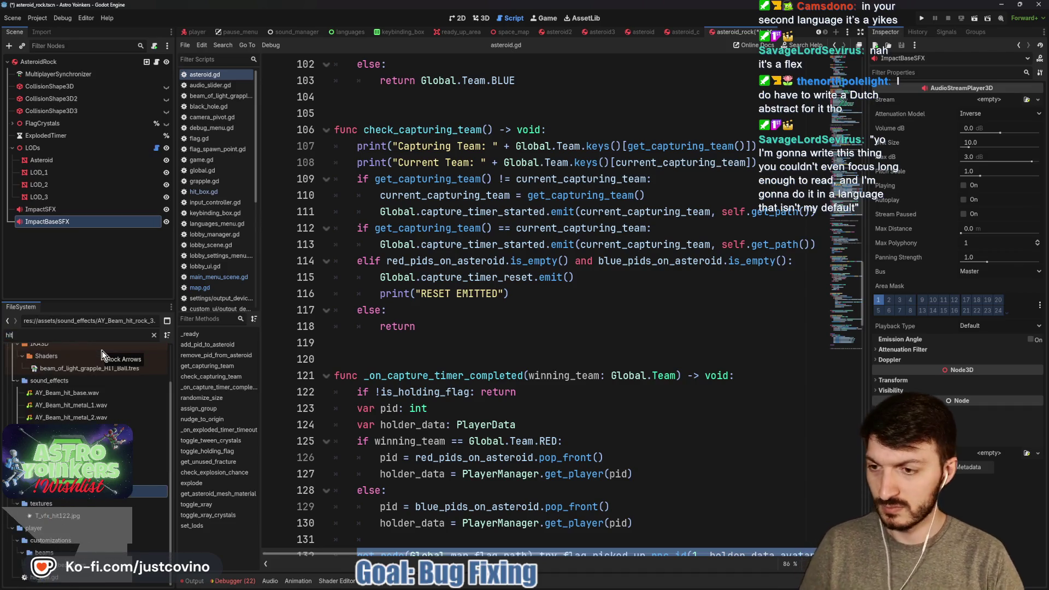
{"action": "mouse_move", "coordinate": [100, 395]}
{"action": "left_mouse_down"}
{"action": "mouse_move", "coordinate": [229, 306]}
{"action": "mouse_move", "coordinate": [655, 179]}
{"action": "mouse_move", "coordinate": [980, 106]}
{"action": "left_mouse_up"}
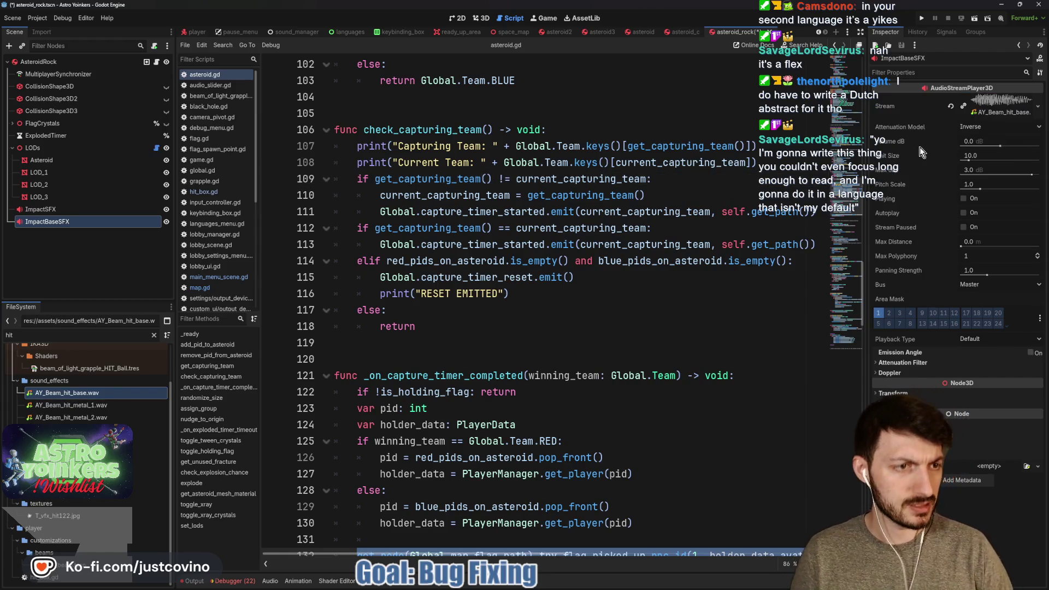
{"action": "left_click", "coordinate": [989, 284]}
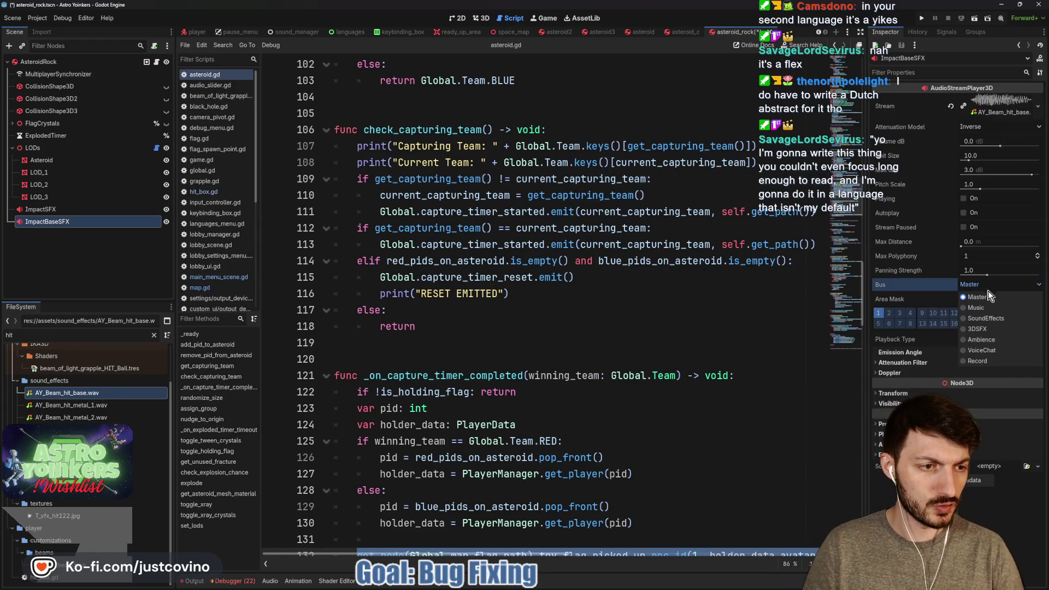
{"action": "left_click", "coordinate": [973, 329]}
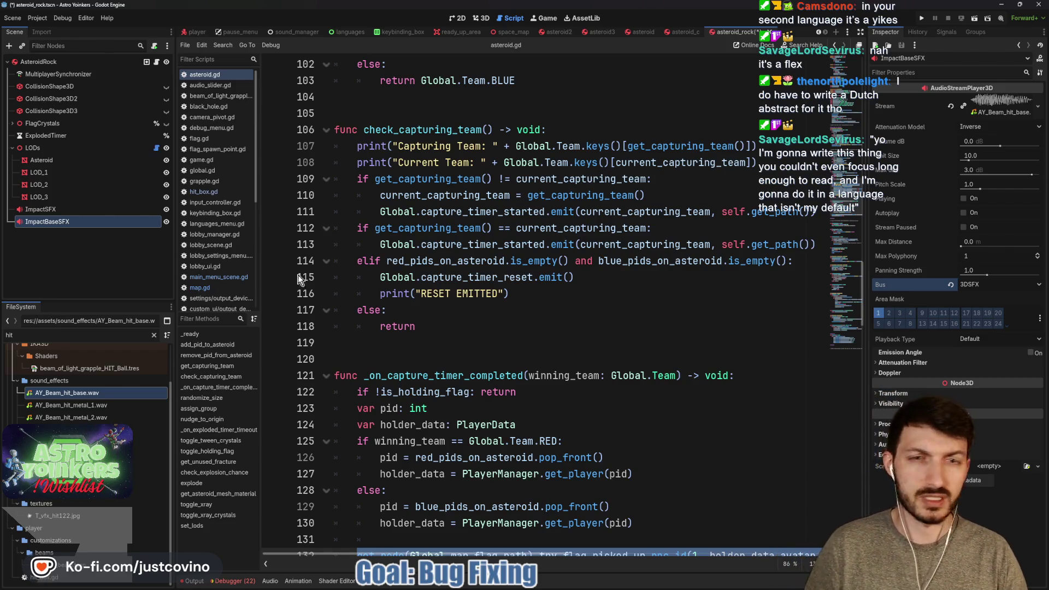
{"action": "left_click", "coordinate": [40, 210]}
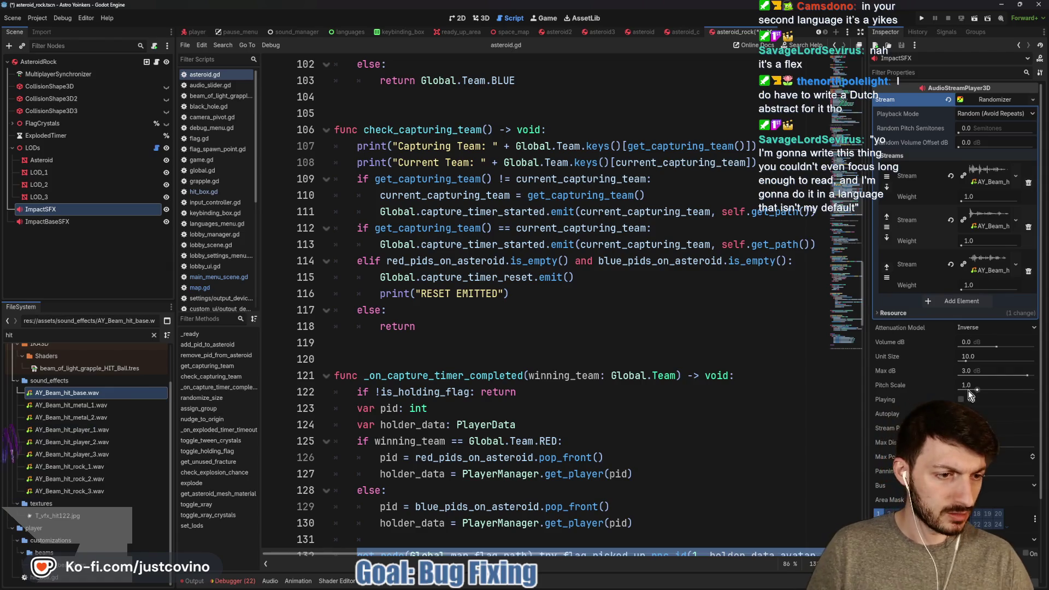
{"action": "left_click", "coordinate": [979, 485]}
Route ImpactSFX to the 3DSFX bus, save the rock asteroid scene, and select both impact nodes.
{"action": "left_click", "coordinate": [1001, 528]}
{"action": "left_click", "coordinate": [304, 326]}
{"action": "key", "text": "ctrl+s"}
{"action": "left_click", "coordinate": [74, 222], "text": "ctrl"}
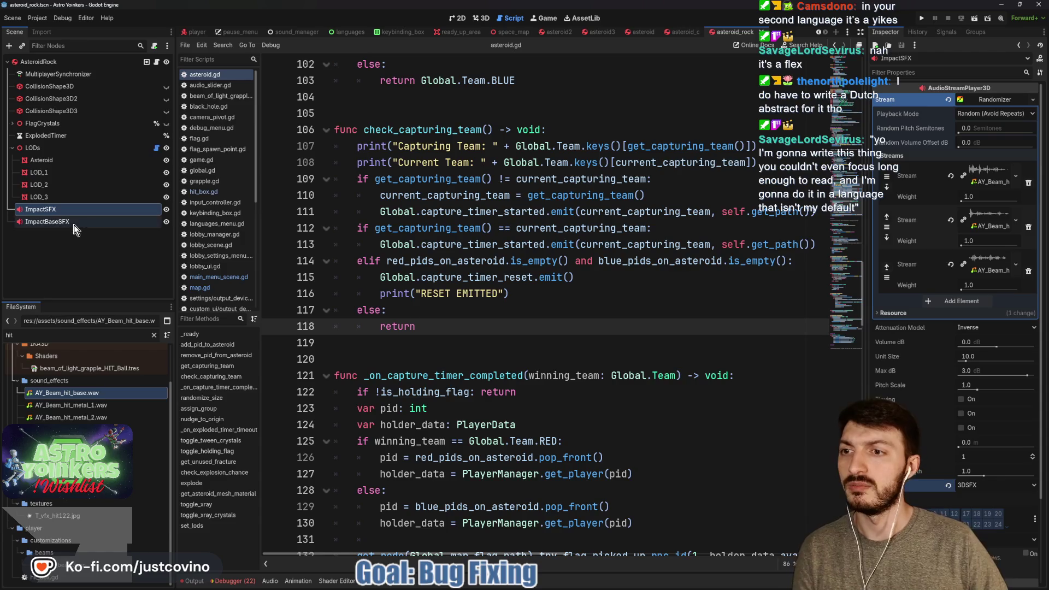
Paste both impact nodes under the roots of asteroid_c, asteroid, asteroid3 and asteroid2, then save.
{"action": "left_click", "coordinate": [684, 31]}
{"action": "left_click", "coordinate": [39, 64]}
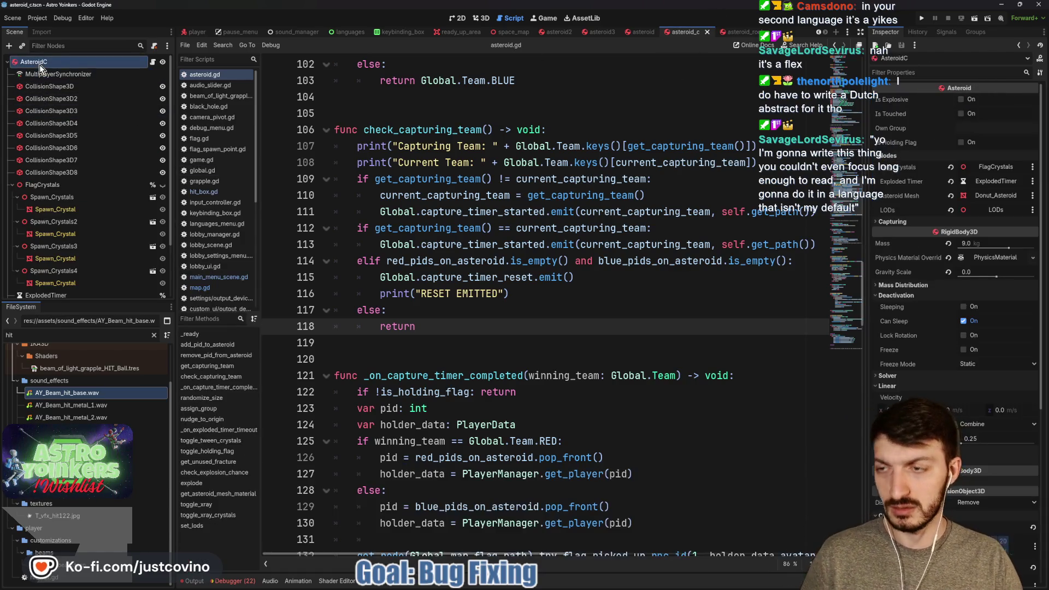
{"action": "key", "text": "ctrl+v"}
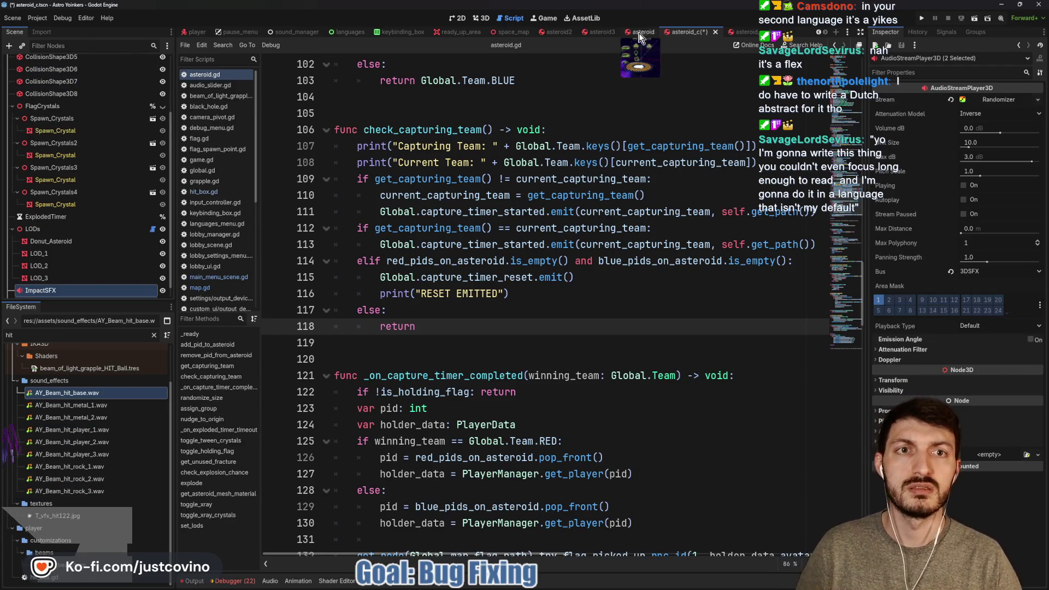
{"action": "left_click", "coordinate": [642, 32]}
{"action": "left_click", "coordinate": [58, 62]}
{"action": "key", "text": "ctrl+v"}
{"action": "left_click", "coordinate": [602, 32]}
{"action": "left_click", "coordinate": [70, 61]}
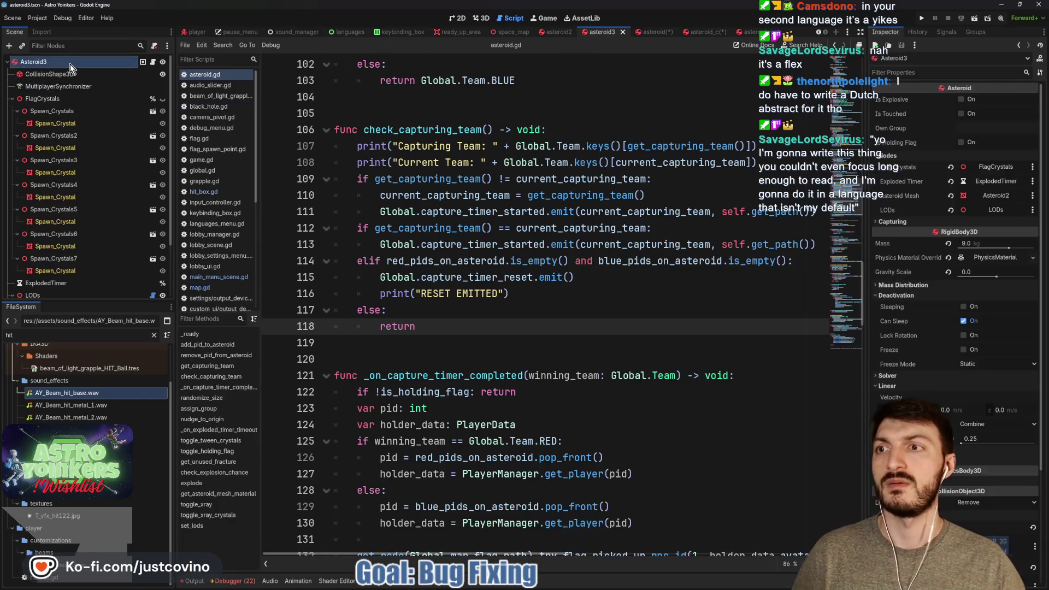
{"action": "key", "text": "ctrl+v"}
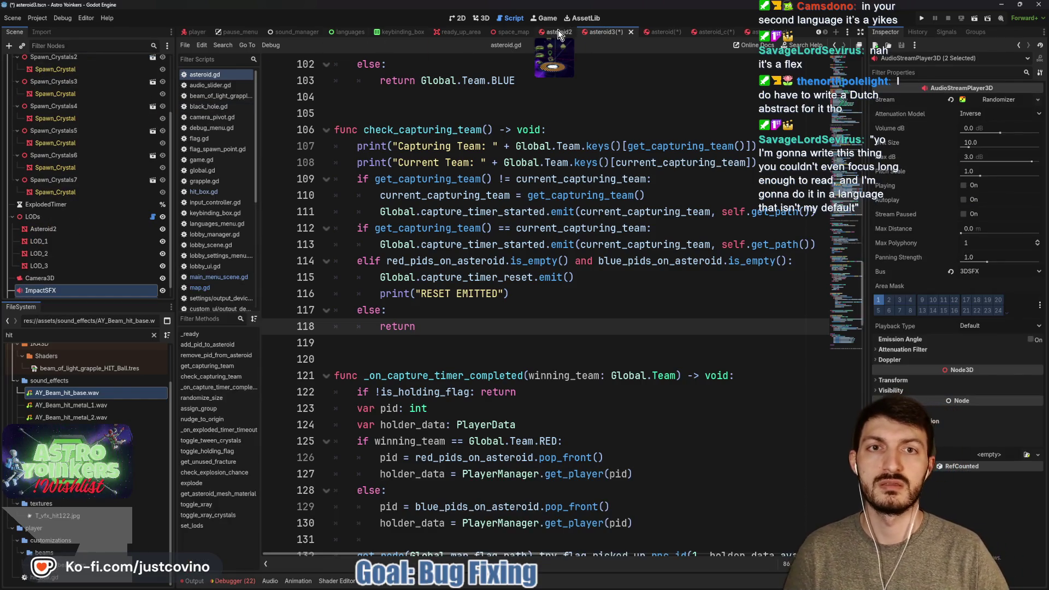
{"action": "left_click", "coordinate": [558, 32]}
{"action": "left_click", "coordinate": [48, 60]}
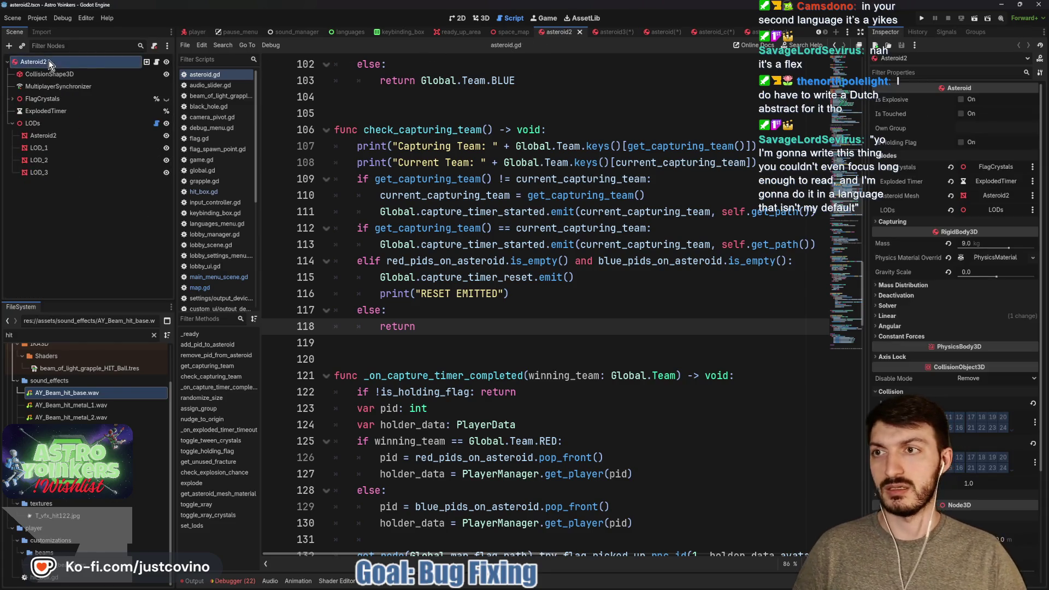
{"action": "key", "text": "ctrl+v"}
{"action": "key", "text": "ctrl+s"}
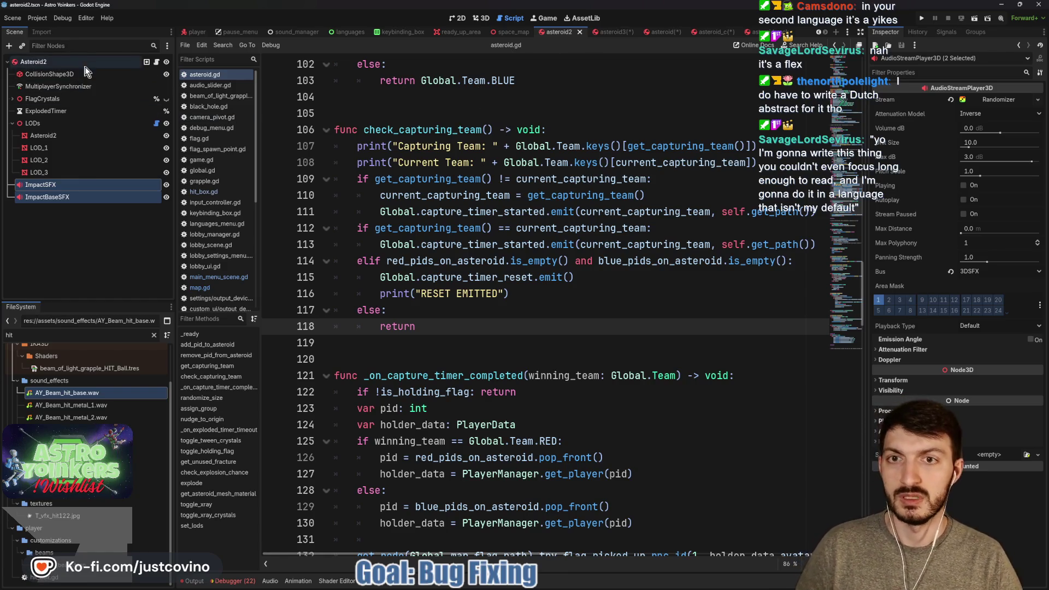
{"action": "scroll", "coordinate": [446, 307], "scroll_direction": "up", "scroll_amount": 6}
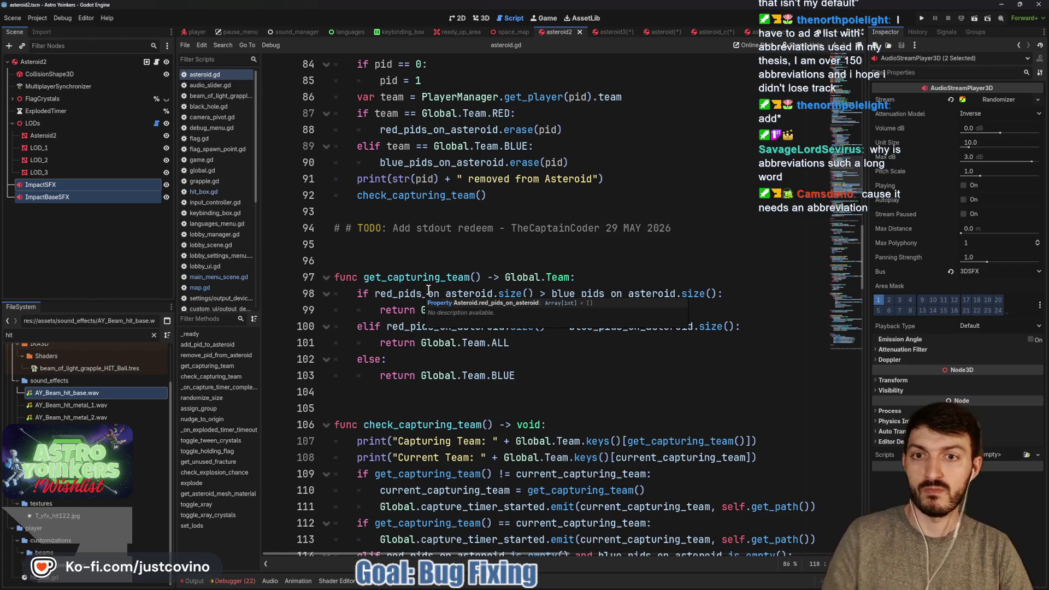
Tidy the blank line after check_explosion_chance() in asteroid.gd and save the script.
{"action": "scroll", "coordinate": [545, 304], "scroll_direction": "up", "scroll_amount": 15}
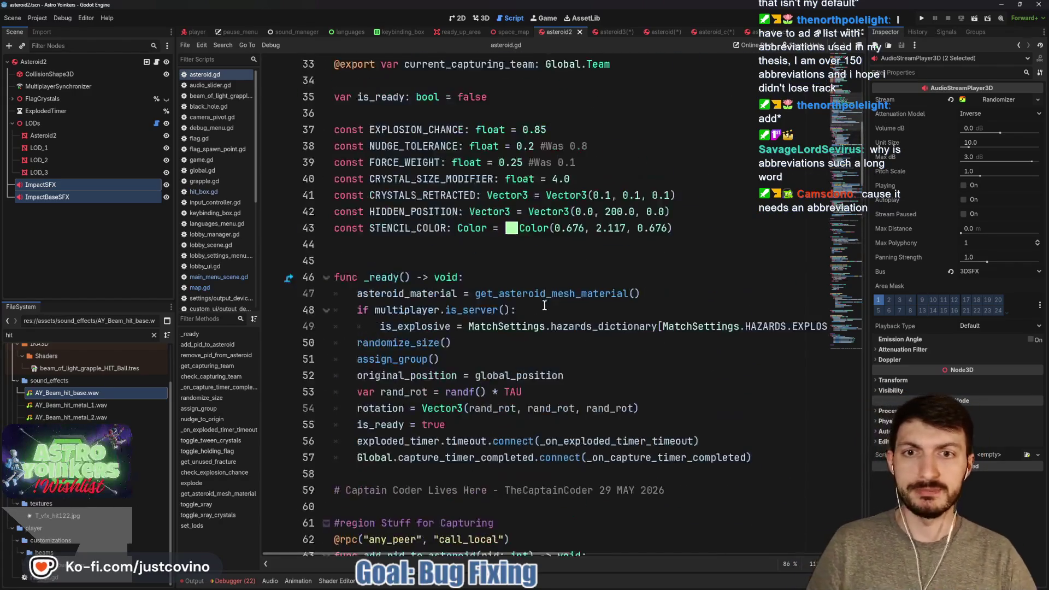
{"action": "scroll", "coordinate": [544, 305], "scroll_direction": "up", "scroll_amount": 11}
{"action": "left_click", "coordinate": [396, 208]}
{"action": "left_click", "coordinate": [386, 197]}
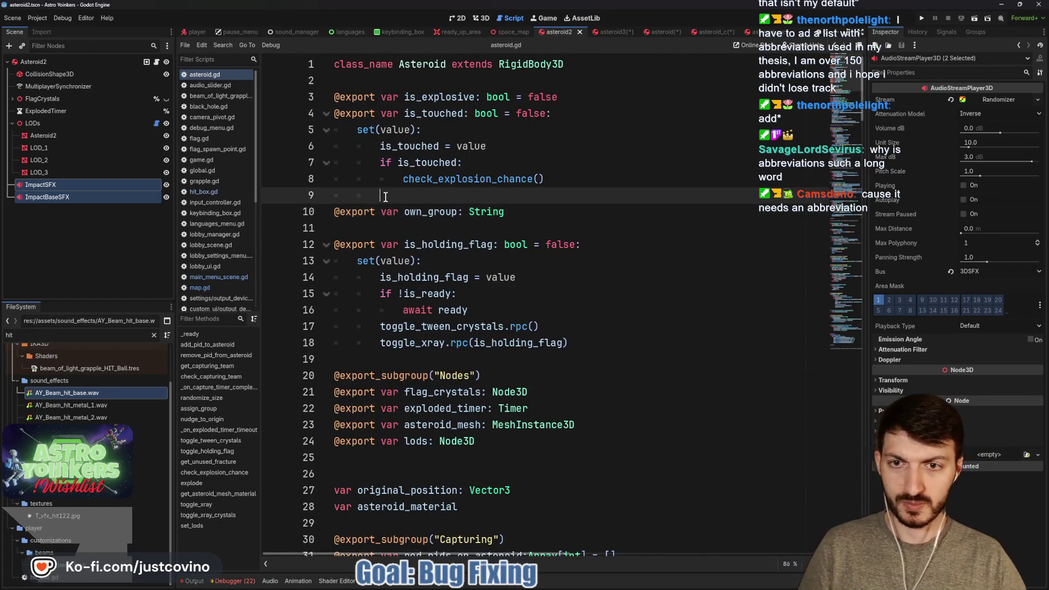
{"action": "key", "text": "BackSpace"}
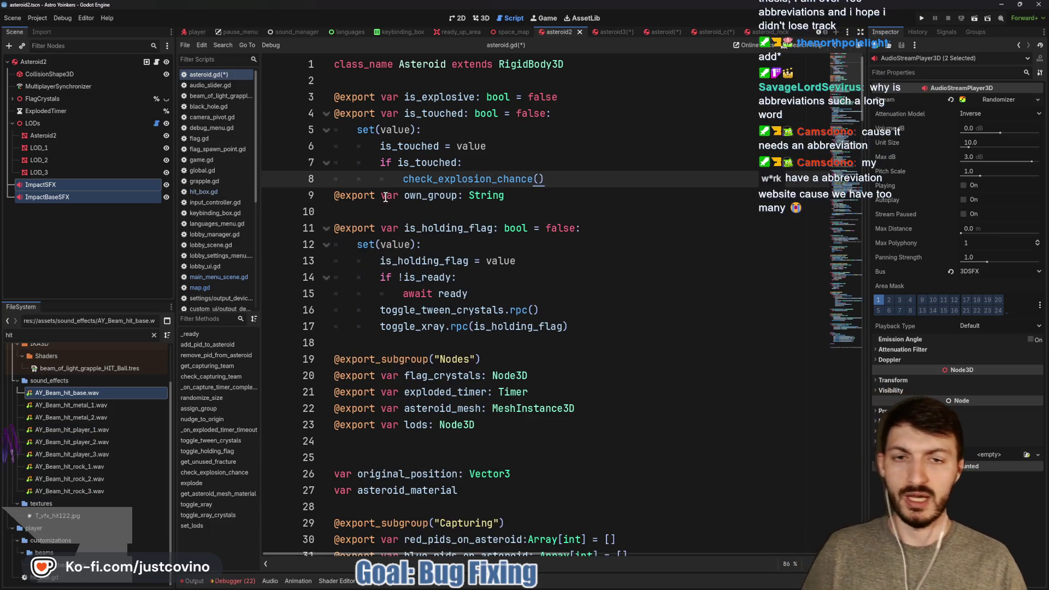
{"action": "key", "text": "Return"}
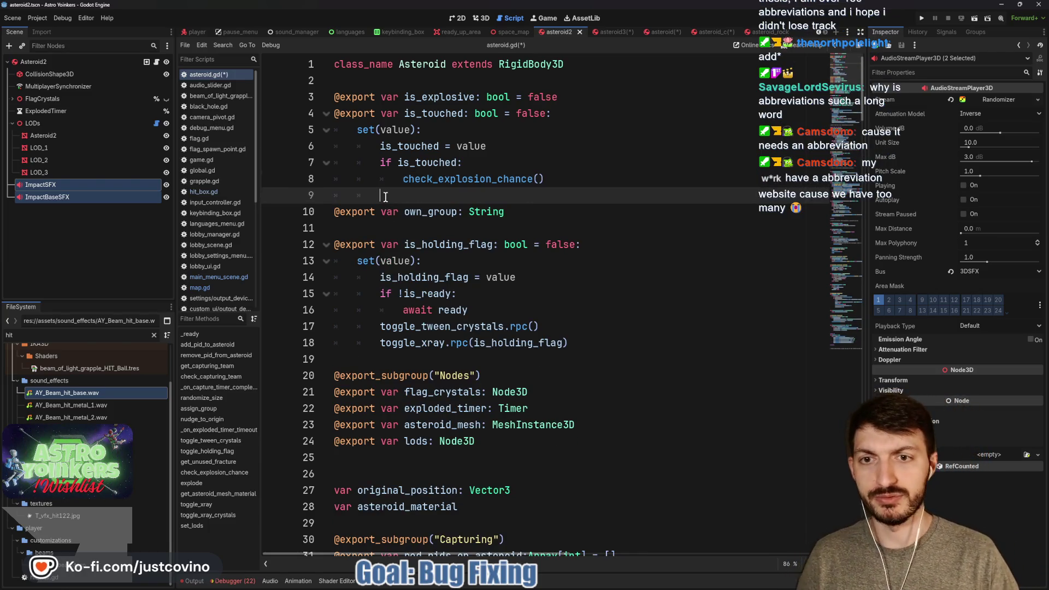
{"action": "key", "text": "ctrl+s"}
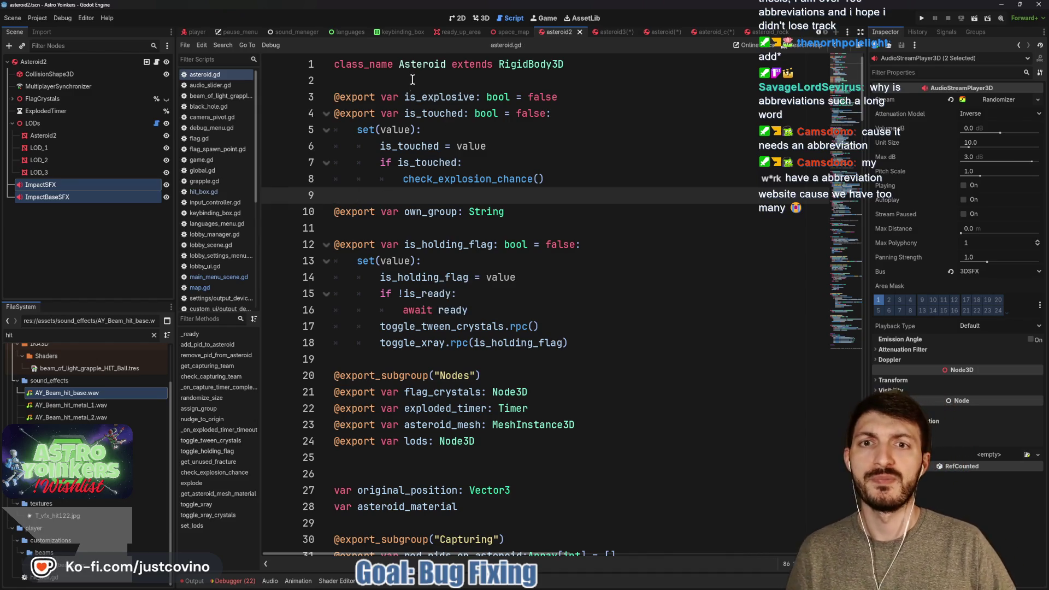
{"action": "scroll", "coordinate": [437, 355], "scroll_direction": "down", "scroll_amount": 1}
{"action": "left_click", "coordinate": [489, 407]}
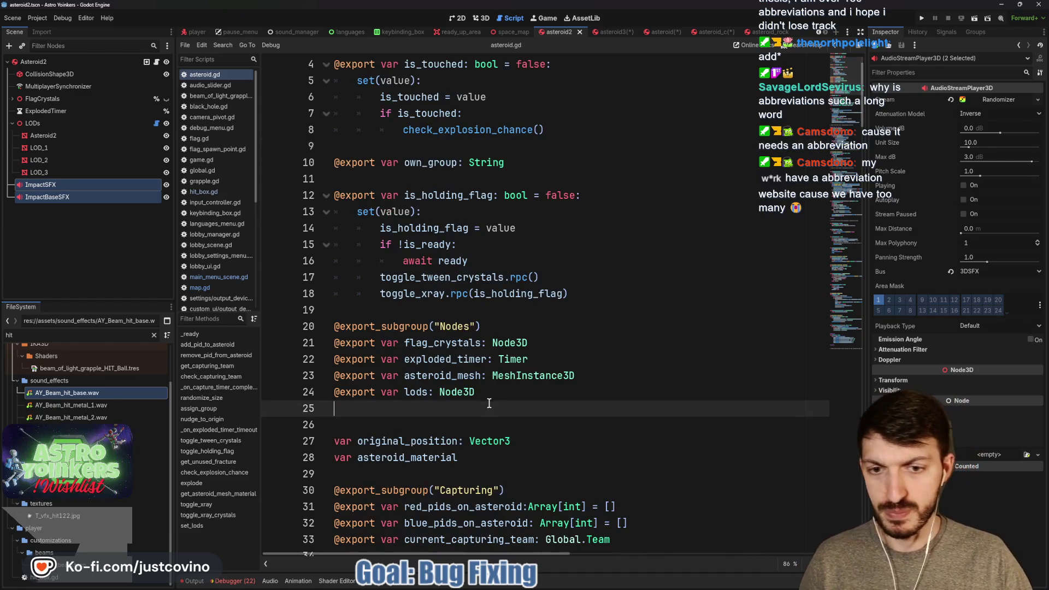
{"action": "mouse_move", "coordinate": [54, 190]}
{"action": "left_mouse_down"}
{"action": "mouse_move", "coordinate": [131, 221]}
{"action": "mouse_move", "coordinate": [373, 418]}
{"action": "left_mouse_up"}
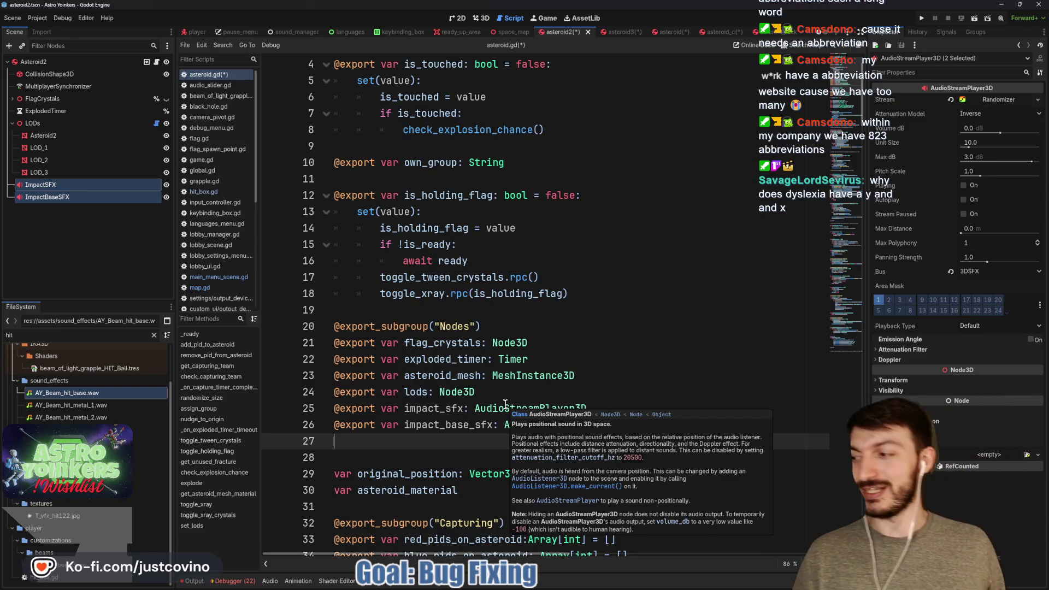
{"action": "scroll", "coordinate": [517, 369], "scroll_direction": "down", "scroll_amount": 15}
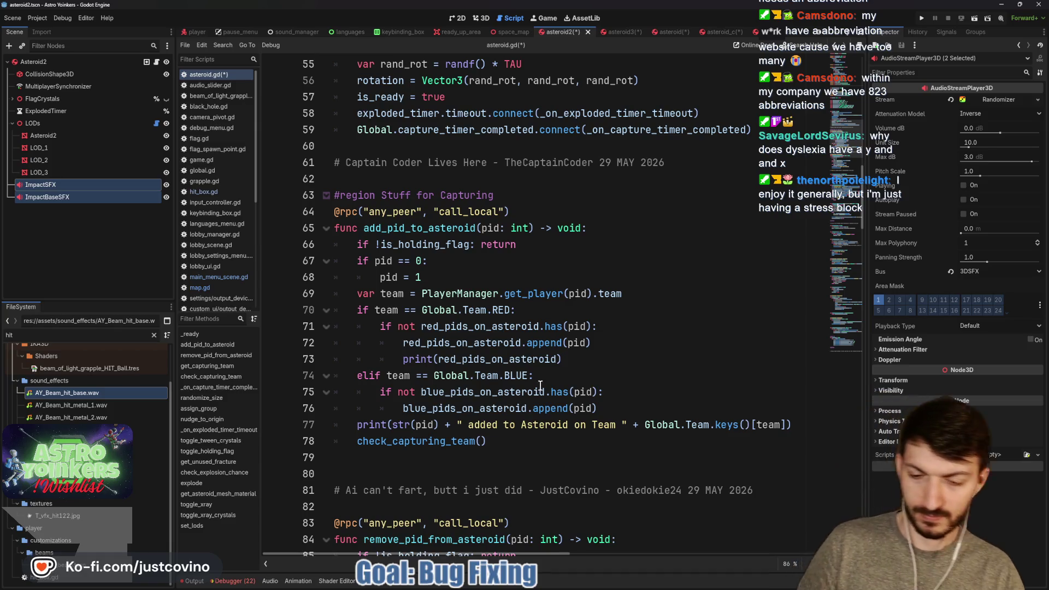
Scroll down through asteroid.gd and save its pending changes with Ctrl+S.
{"action": "scroll", "coordinate": [499, 389], "scroll_direction": "down", "scroll_amount": 4}
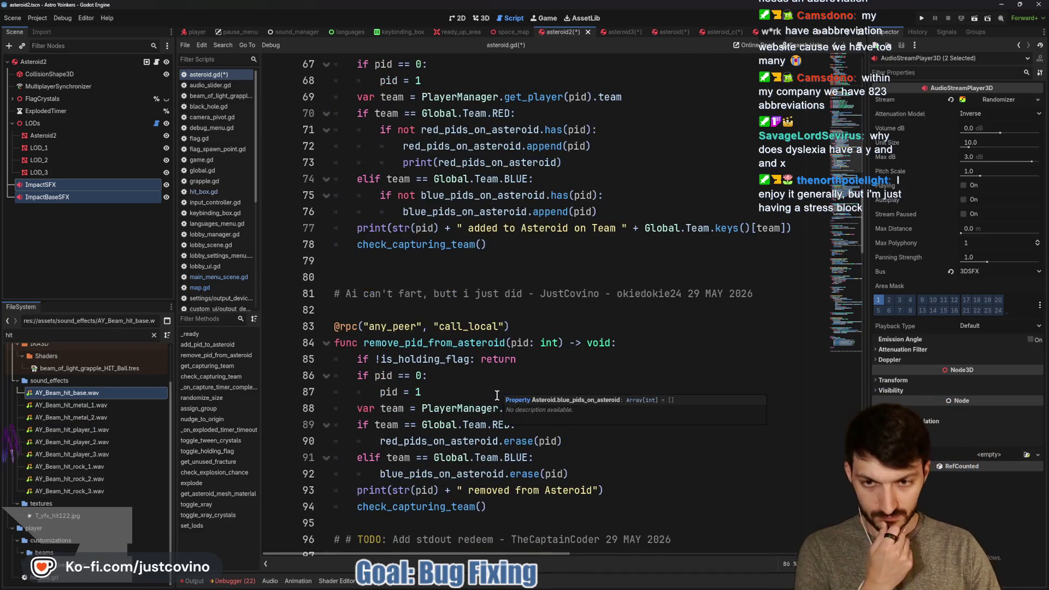
{"action": "scroll", "coordinate": [492, 396], "scroll_direction": "down", "scroll_amount": 3}
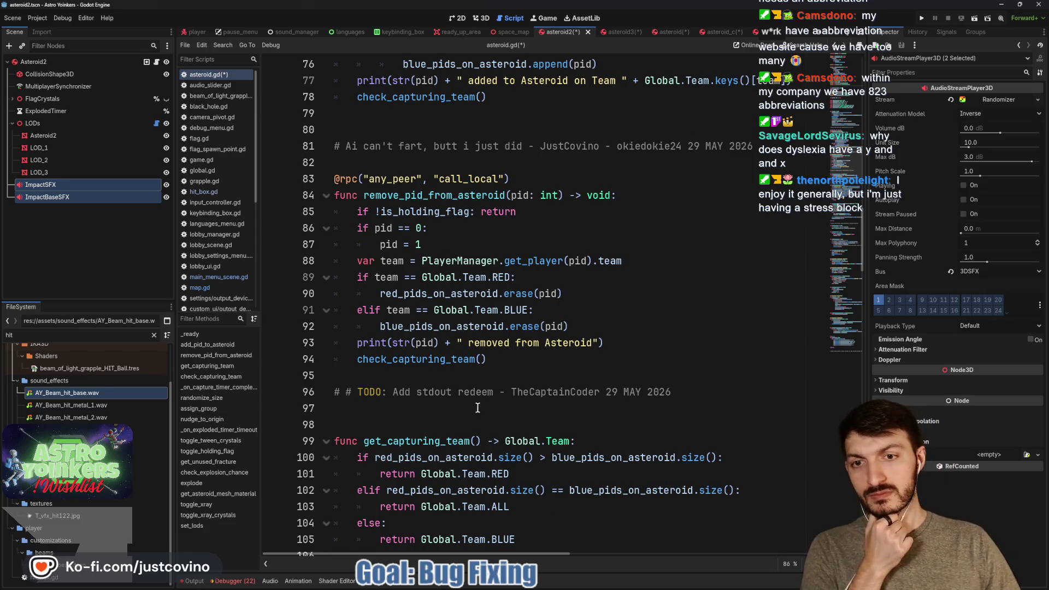
{"action": "scroll", "coordinate": [490, 386], "scroll_direction": "down", "scroll_amount": 3}
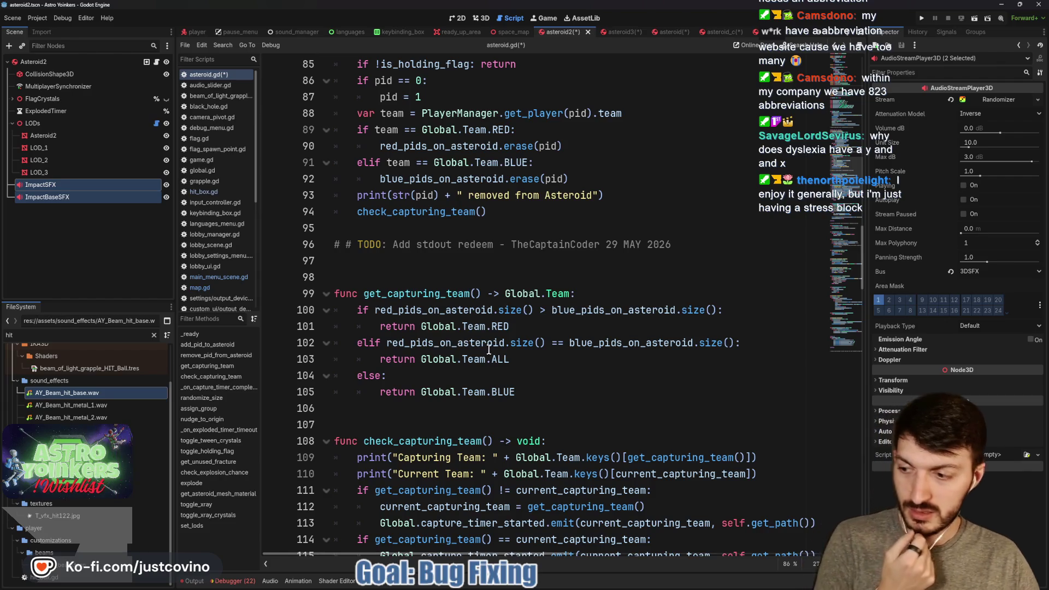
{"action": "type", "text": "ALL"}
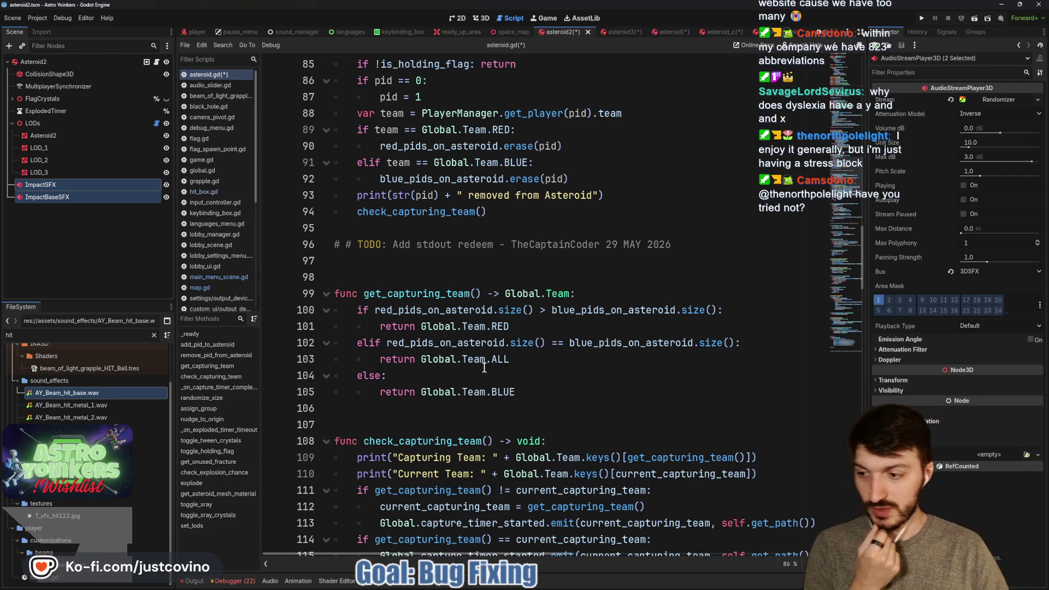
{"action": "scroll", "coordinate": [473, 381], "scroll_direction": "down", "scroll_amount": 2}
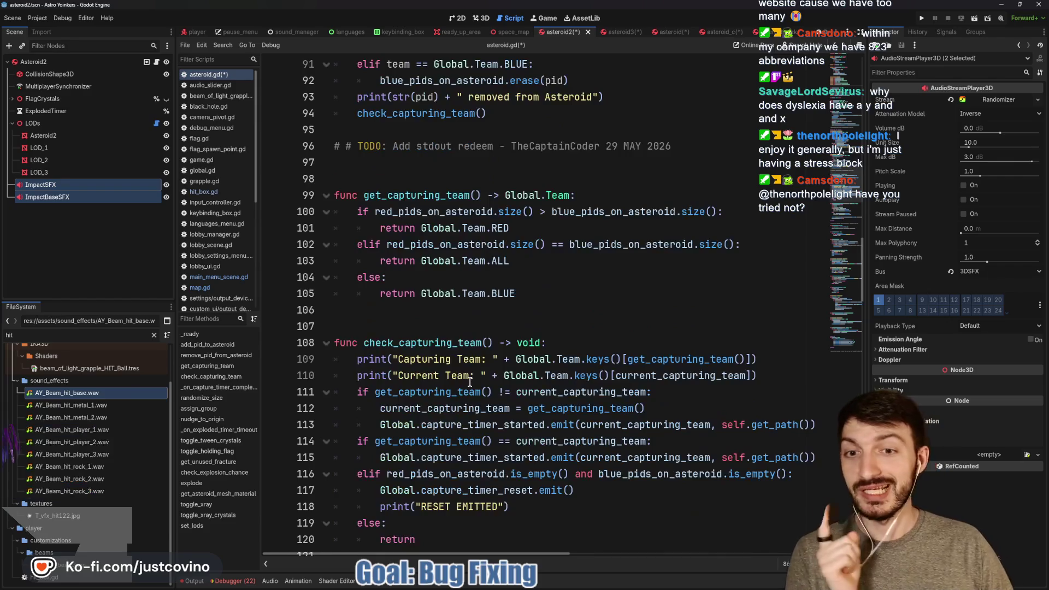
{"action": "scroll", "coordinate": [470, 381], "scroll_direction": "down", "scroll_amount": 2}
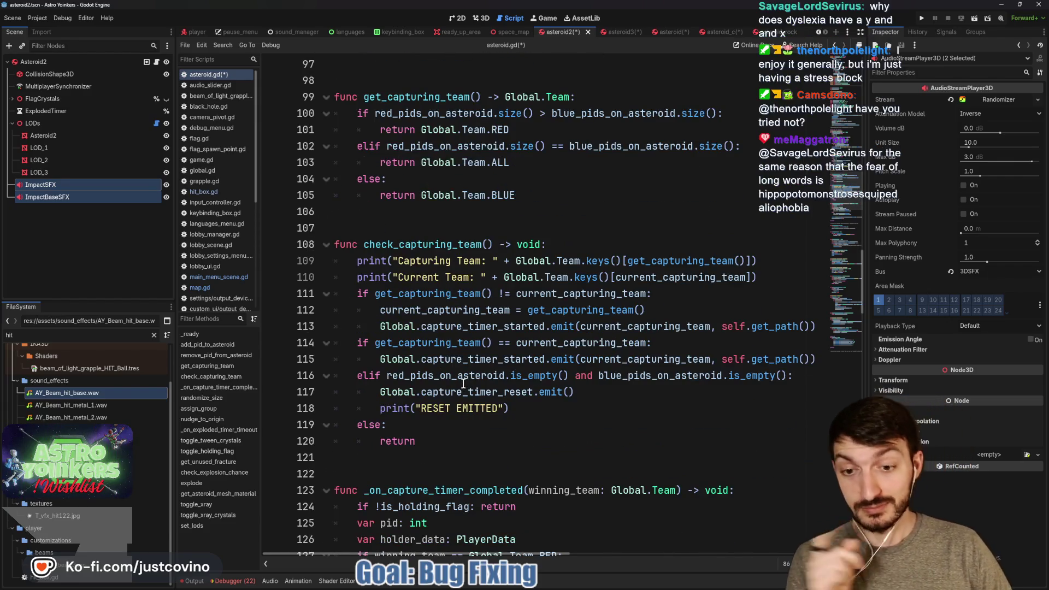
{"action": "scroll", "coordinate": [463, 384], "scroll_direction": "down", "scroll_amount": 8}
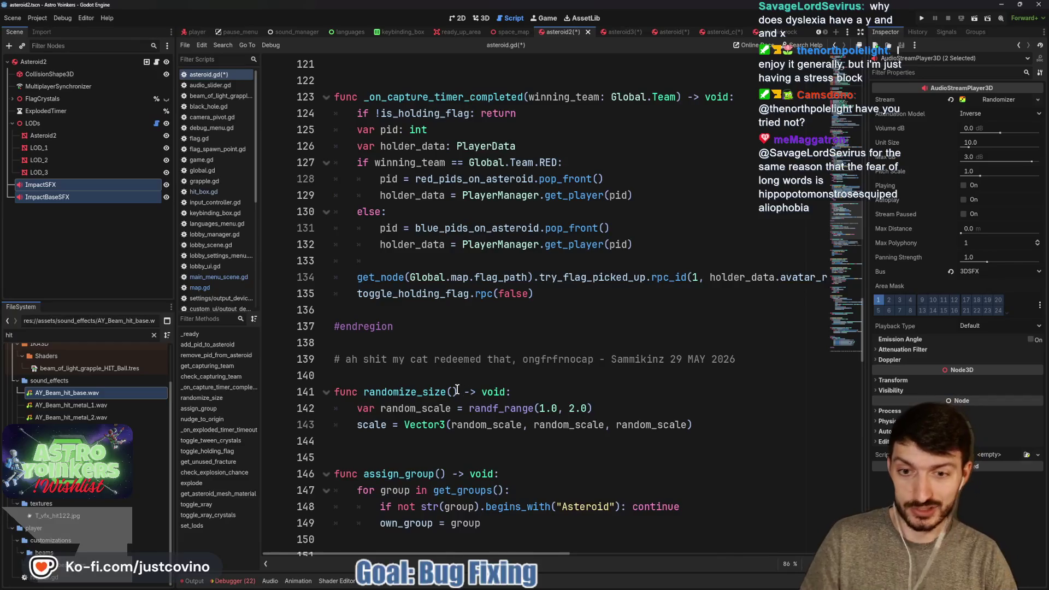
{"action": "scroll", "coordinate": [459, 385], "scroll_direction": "down", "scroll_amount": 4}
{"action": "scroll", "coordinate": [470, 362], "scroll_direction": "down", "scroll_amount": 4}
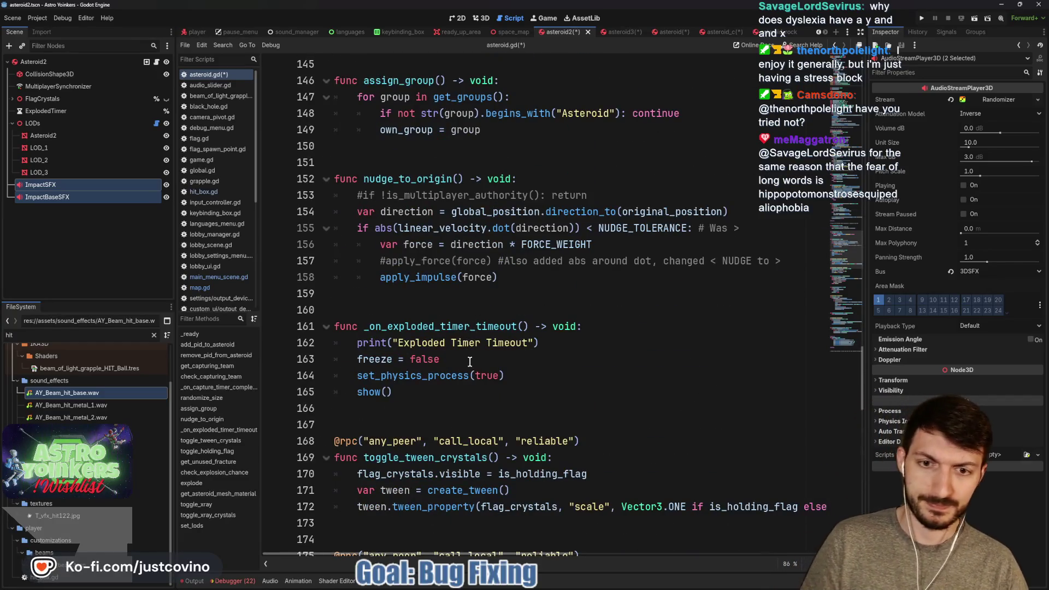
{"action": "scroll", "coordinate": [470, 362], "scroll_direction": "down", "scroll_amount": 5}
{"action": "left_click", "coordinate": [462, 277]}
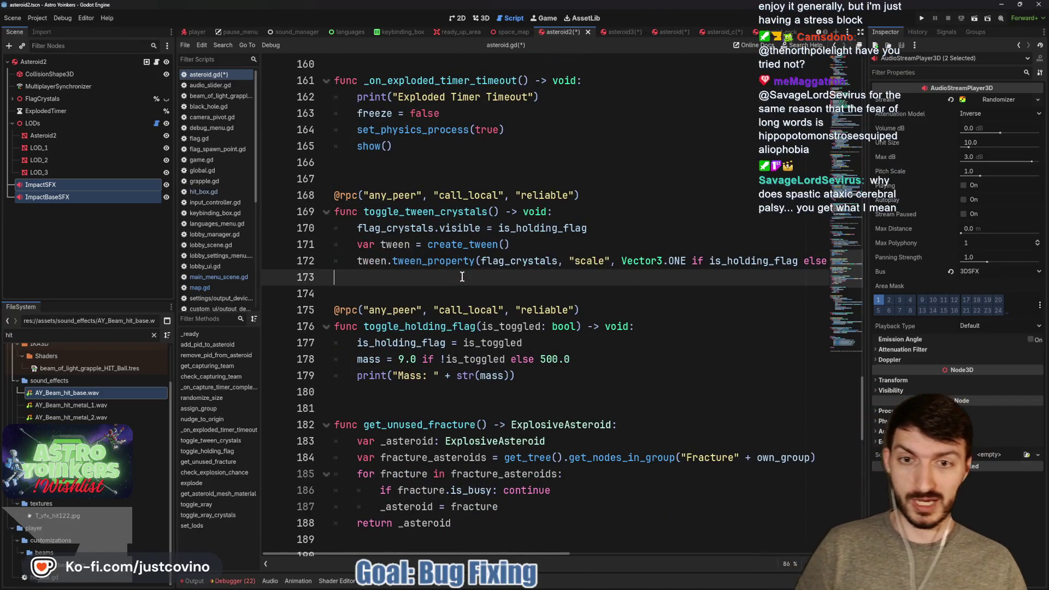
{"action": "key", "text": "ctrl+s"}
Scroll back through the saved asteroid.gd code to review it.
{"action": "scroll", "coordinate": [440, 282], "scroll_direction": "down", "scroll_amount": 2}
{"action": "scroll", "coordinate": [441, 282], "scroll_direction": "down", "scroll_amount": 2}
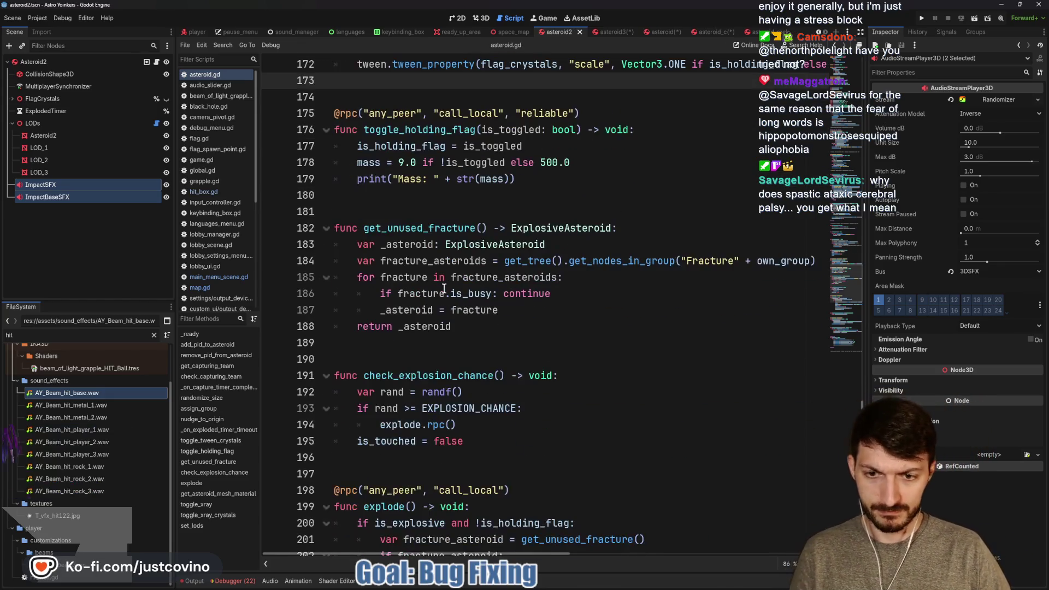
{"action": "scroll", "coordinate": [443, 306], "scroll_direction": "down", "scroll_amount": 3}
{"action": "scroll", "coordinate": [442, 304], "scroll_direction": "down", "scroll_amount": 10}
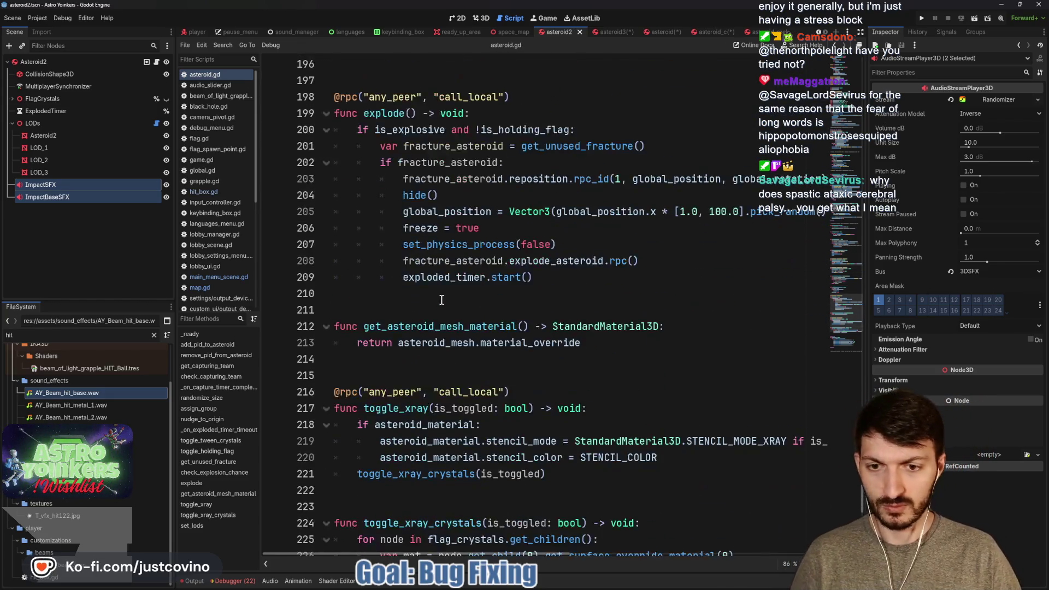
{"action": "scroll", "coordinate": [439, 300], "scroll_direction": "down", "scroll_amount": 1}
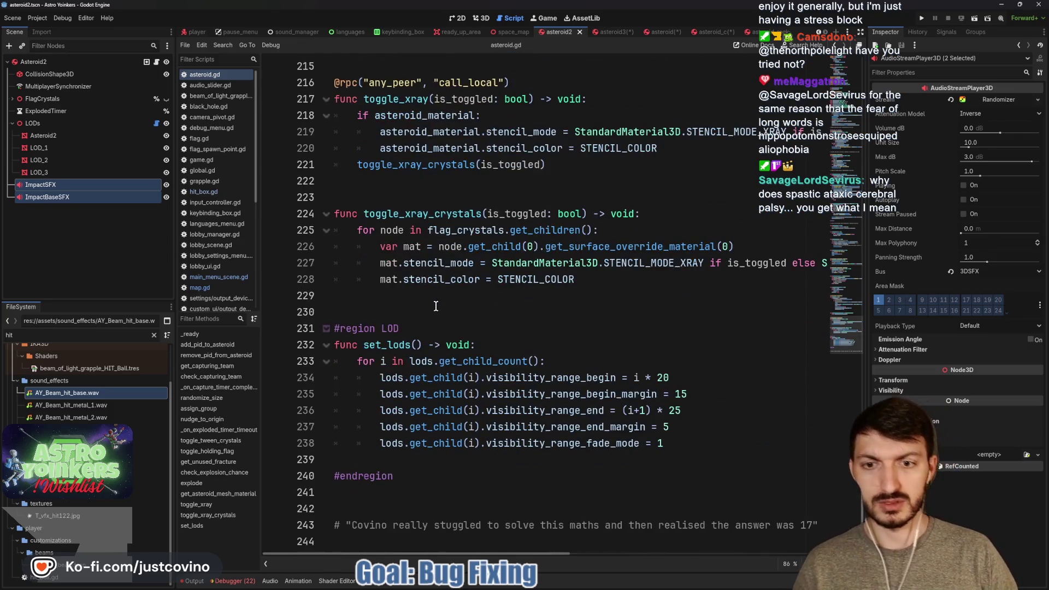
{"action": "scroll", "coordinate": [434, 305], "scroll_direction": "up", "scroll_amount": 4}
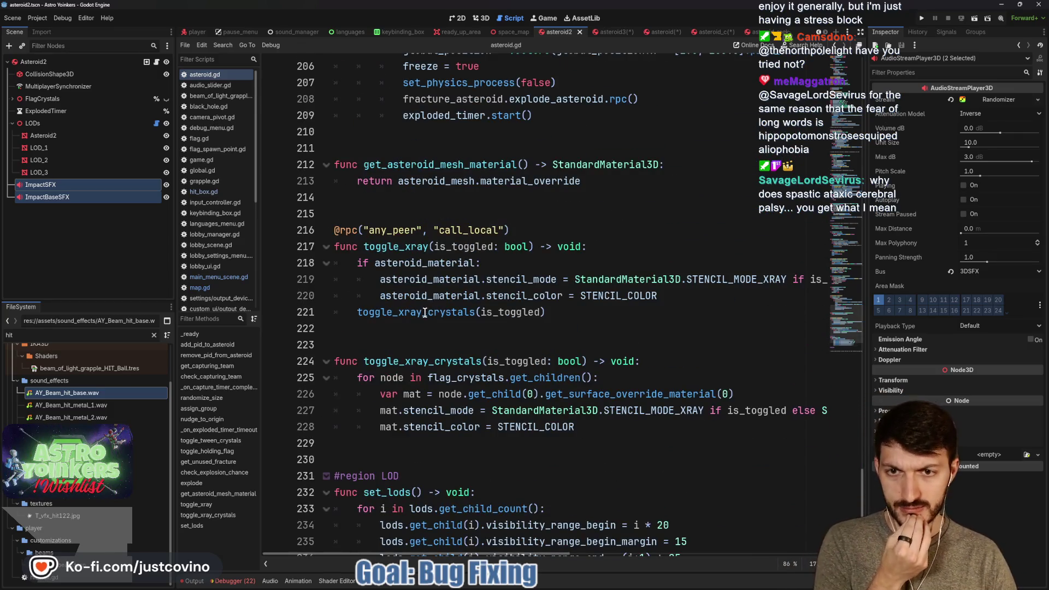
{"action": "scroll", "coordinate": [424, 313], "scroll_direction": "up", "scroll_amount": 3}
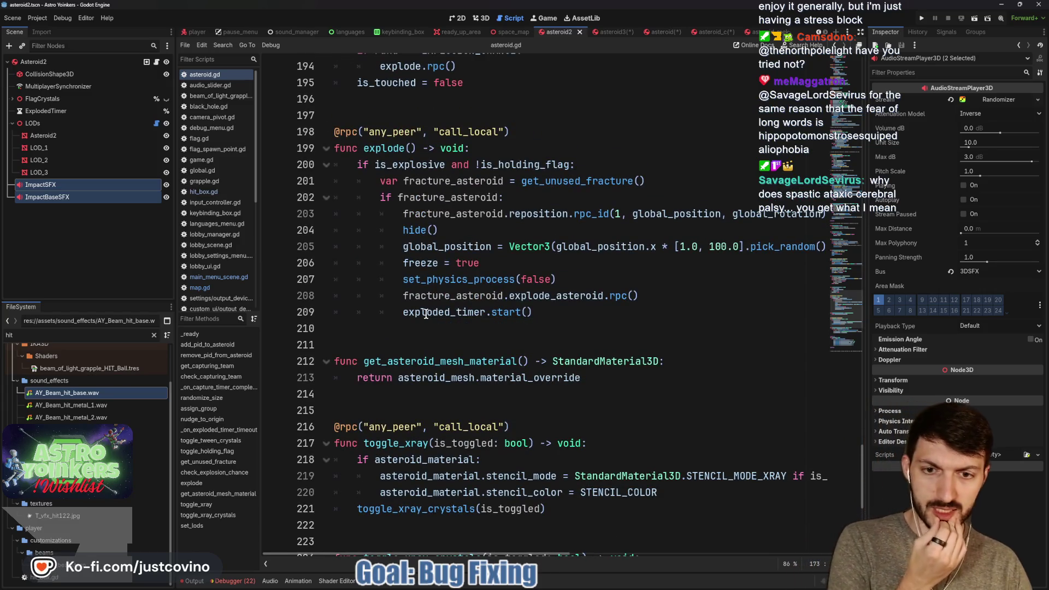
{"action": "scroll", "coordinate": [425, 313], "scroll_direction": "up", "scroll_amount": 5}
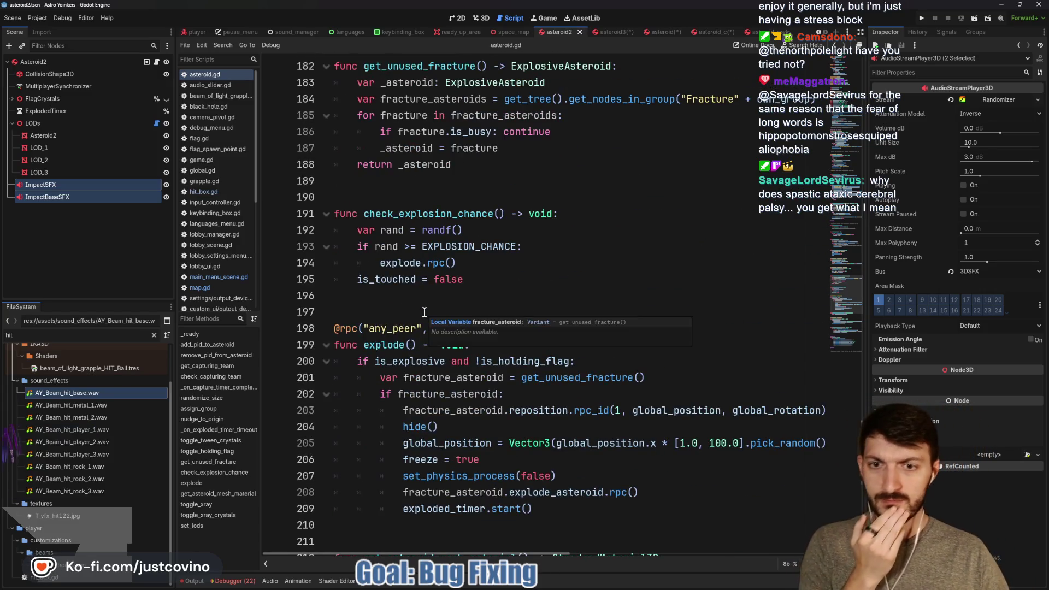
{"action": "scroll", "coordinate": [424, 312], "scroll_direction": "up", "scroll_amount": 2}
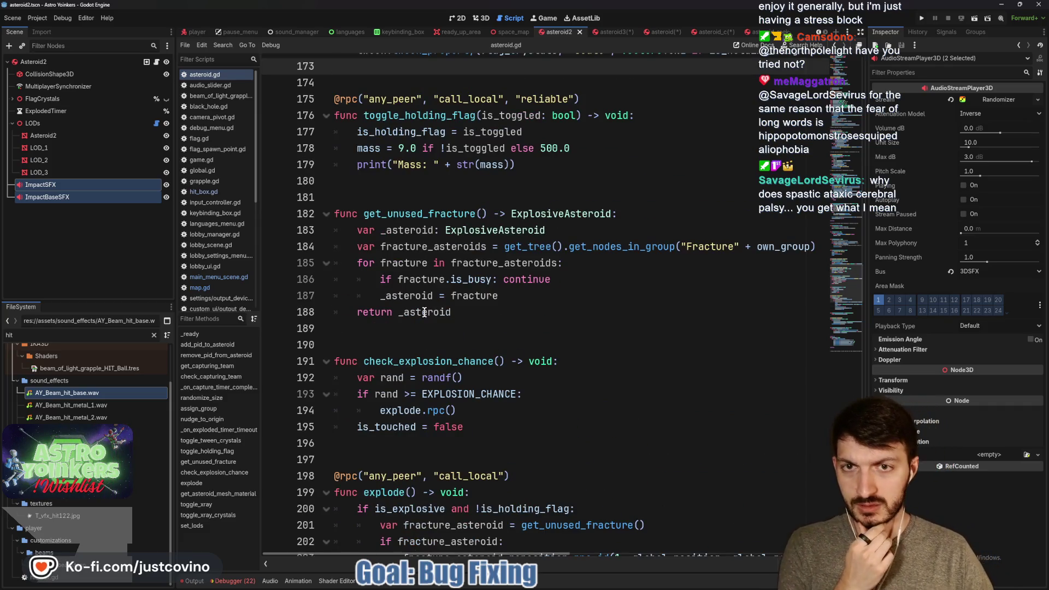
{"action": "mouse_move", "coordinate": [423, 312]}
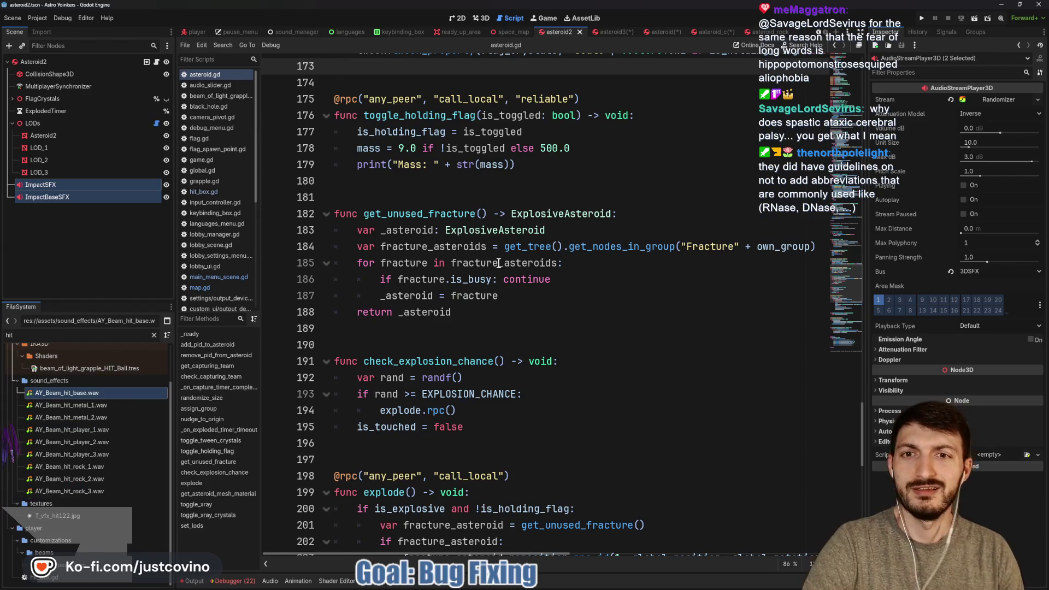
Scroll up through asteroid.gd, placing the caret on empty lines 95 and 82.
{"action": "scroll", "coordinate": [500, 262], "scroll_direction": "up", "scroll_amount": 5}
{"action": "scroll", "coordinate": [494, 281], "scroll_direction": "up", "scroll_amount": 5}
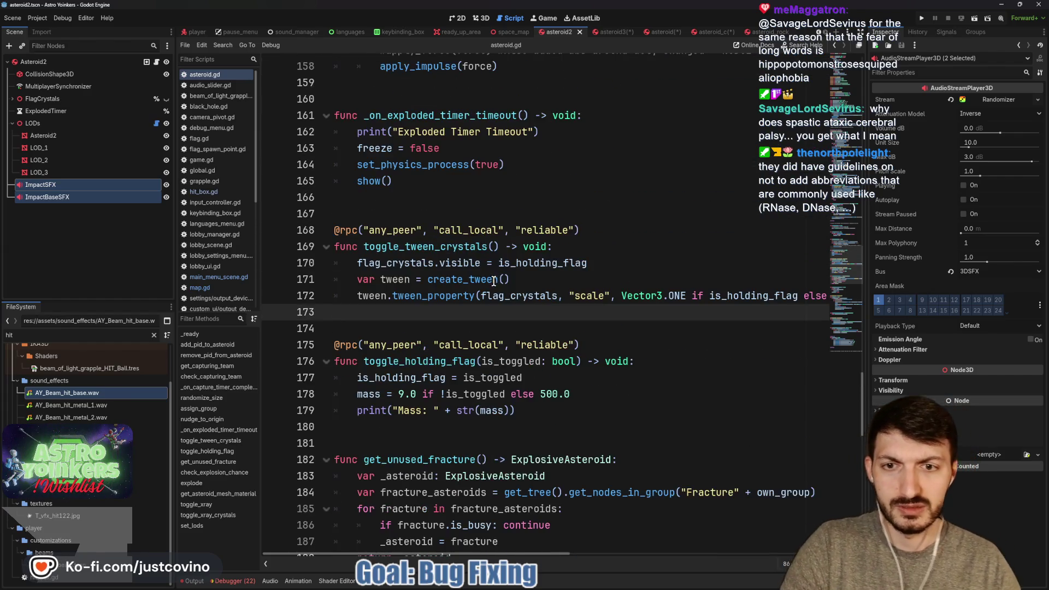
{"action": "scroll", "coordinate": [489, 273], "scroll_direction": "up", "scroll_amount": 1}
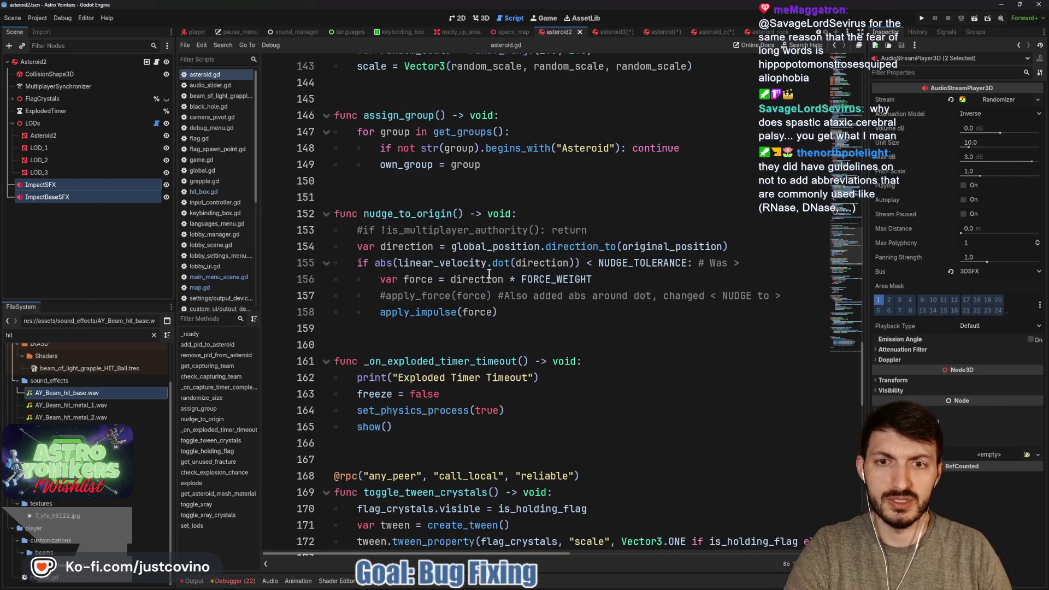
{"action": "scroll", "coordinate": [494, 265], "scroll_direction": "up", "scroll_amount": 2}
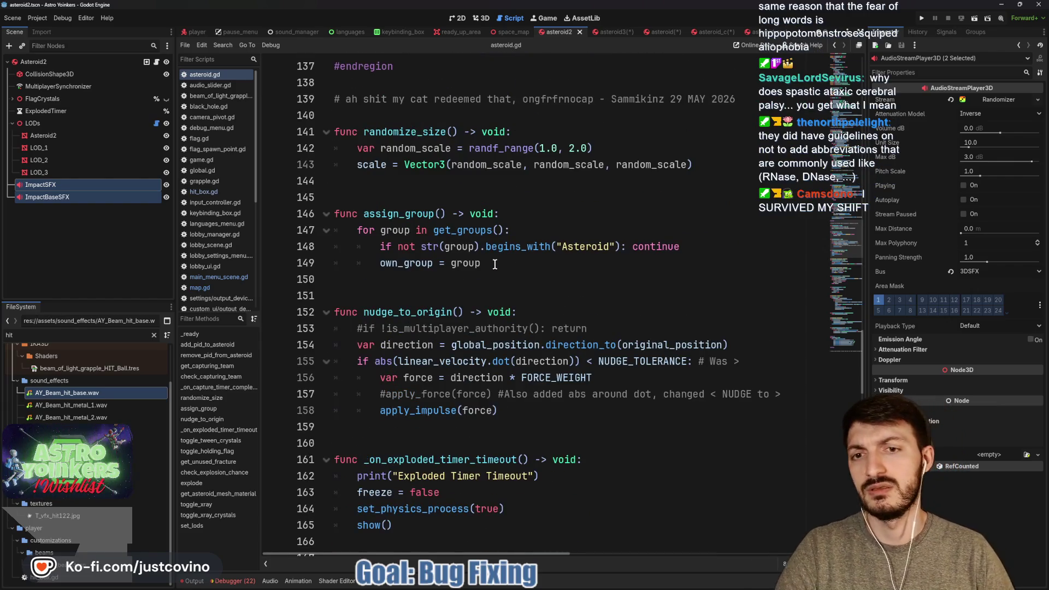
{"action": "scroll", "coordinate": [495, 264], "scroll_direction": "up", "scroll_amount": 3}
{"action": "scroll", "coordinate": [495, 264], "scroll_direction": "up", "scroll_amount": 8}
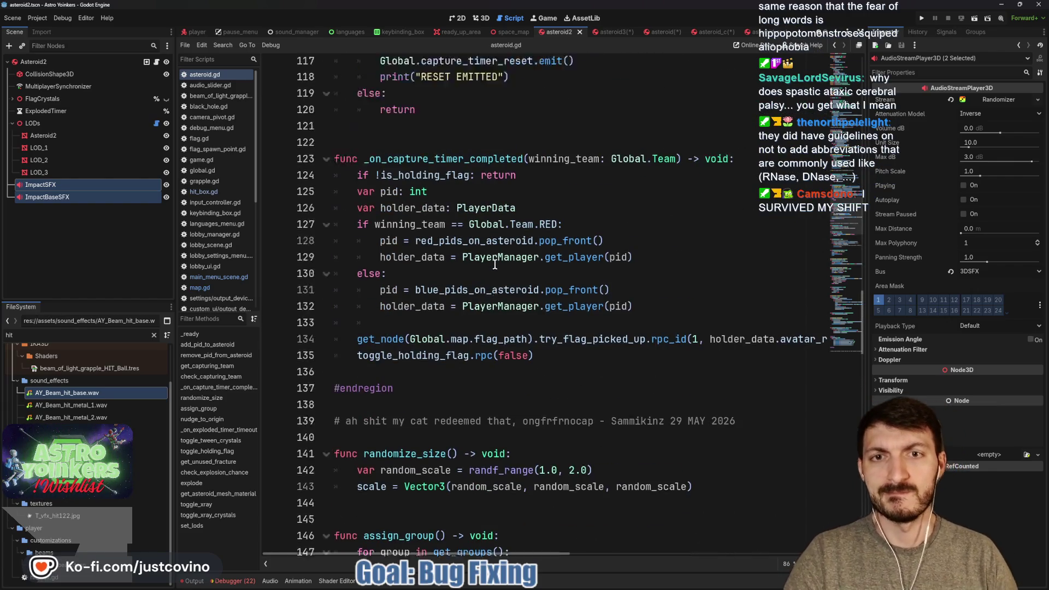
{"action": "scroll", "coordinate": [496, 256], "scroll_direction": "up", "scroll_amount": 3}
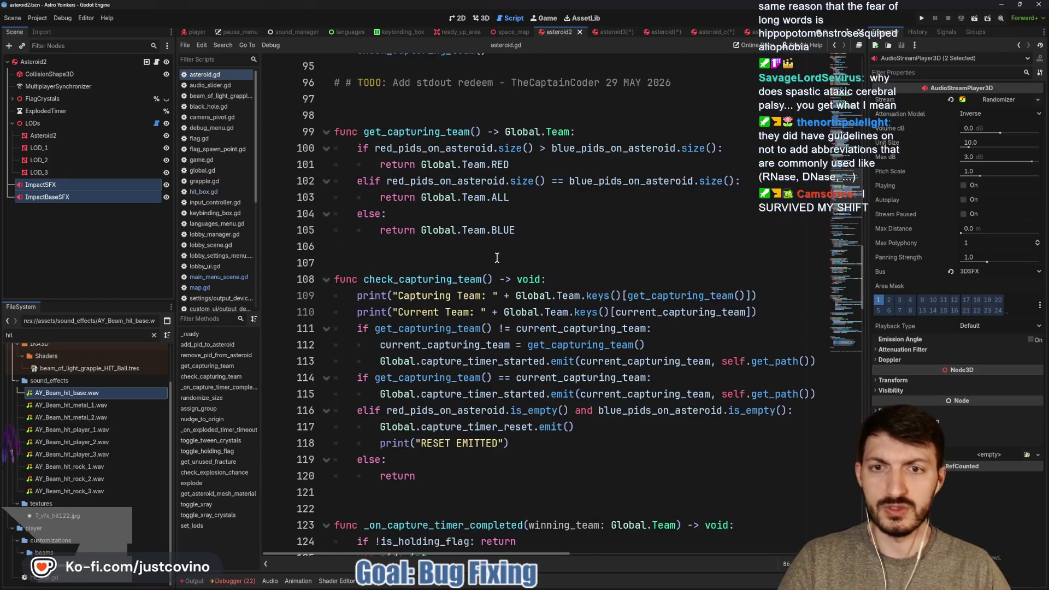
{"action": "scroll", "coordinate": [496, 265], "scroll_direction": "up", "scroll_amount": 1}
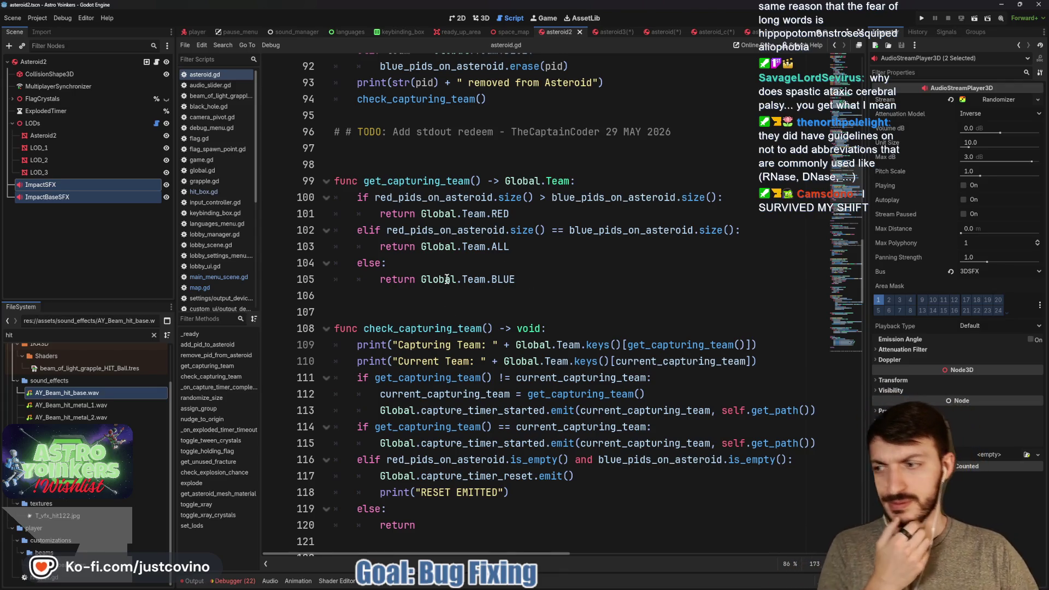
{"action": "scroll", "coordinate": [454, 275], "scroll_direction": "up", "scroll_amount": 2}
{"action": "left_click", "coordinate": [420, 265]}
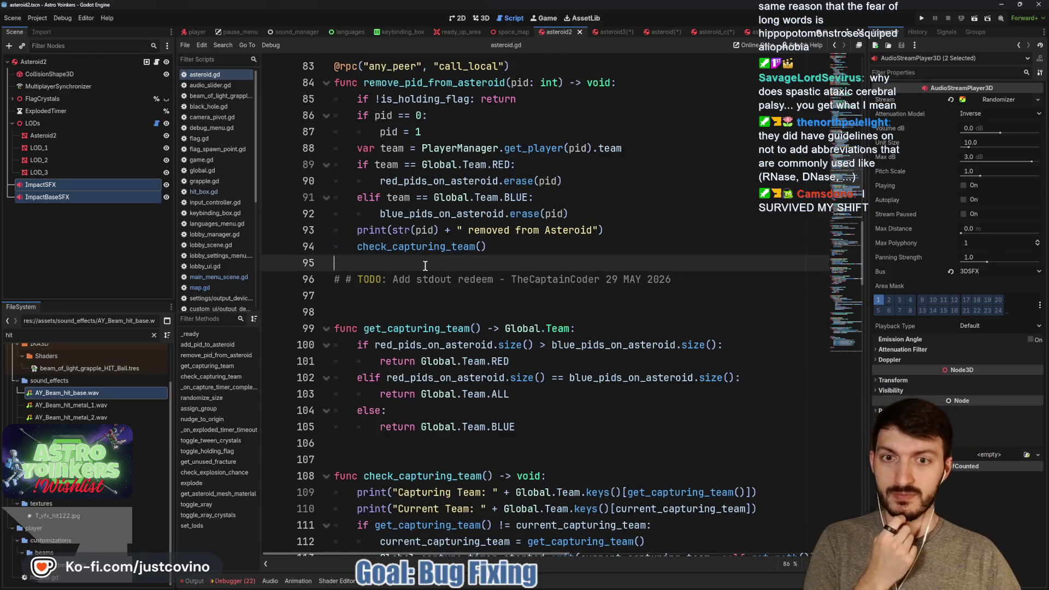
{"action": "scroll", "coordinate": [418, 261], "scroll_direction": "up", "scroll_amount": 3}
{"action": "left_click", "coordinate": [406, 247]}
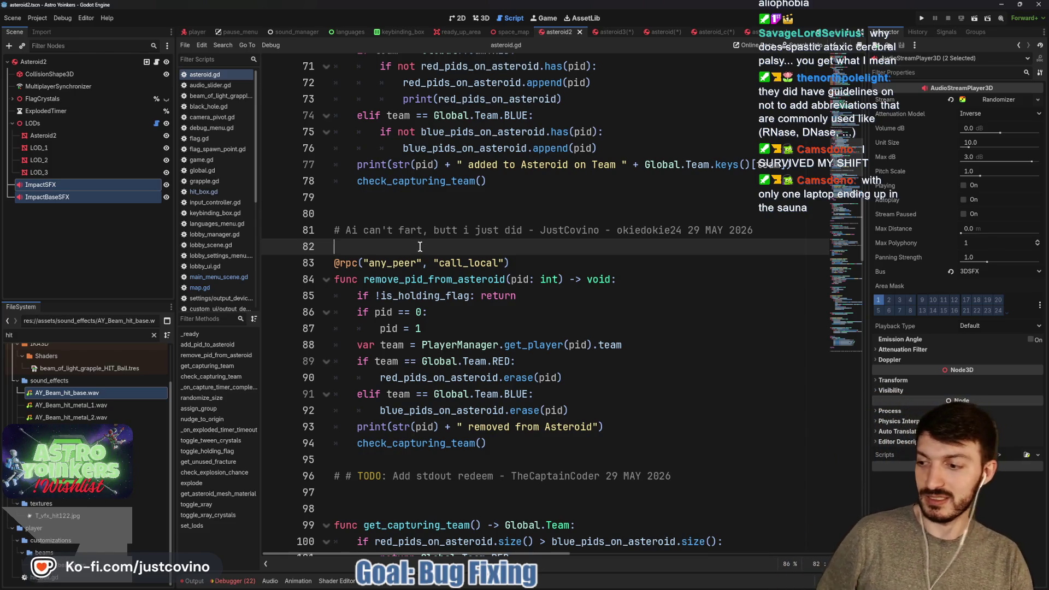
Bring the Nodes export subgroup with impact_sfx and impact_base_sfx into view.
{"action": "scroll", "coordinate": [410, 246], "scroll_direction": "up", "scroll_amount": 5}
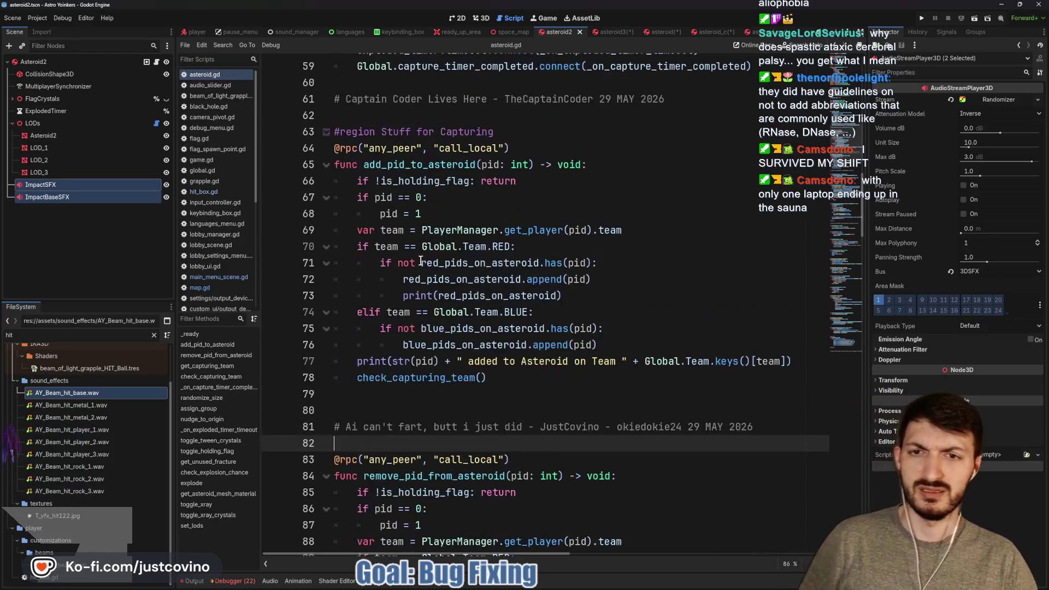
{"action": "scroll", "coordinate": [408, 255], "scroll_direction": "up", "scroll_amount": 2}
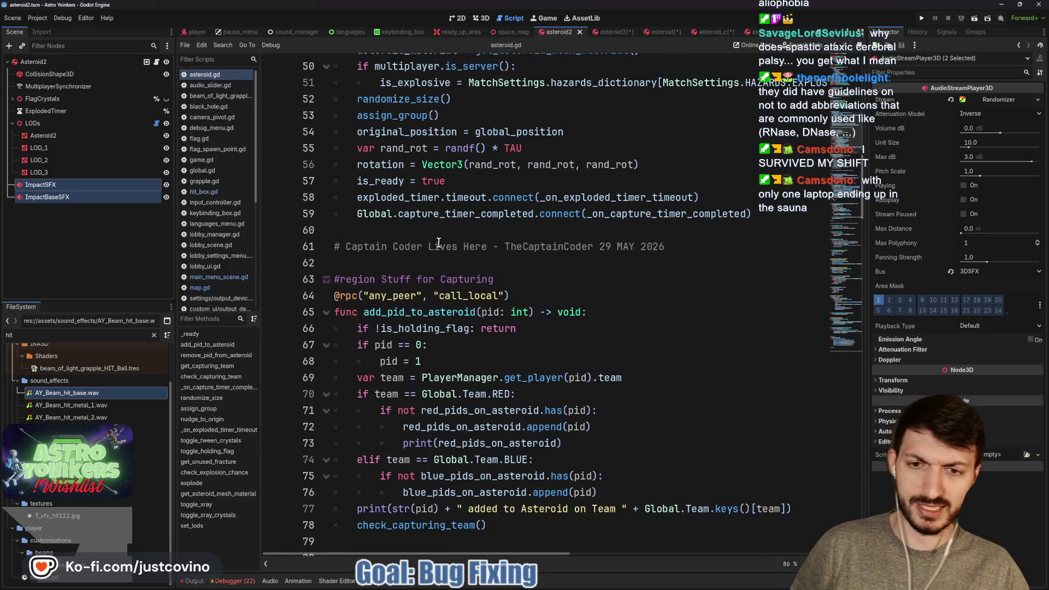
{"action": "scroll", "coordinate": [421, 251], "scroll_direction": "up", "scroll_amount": 3}
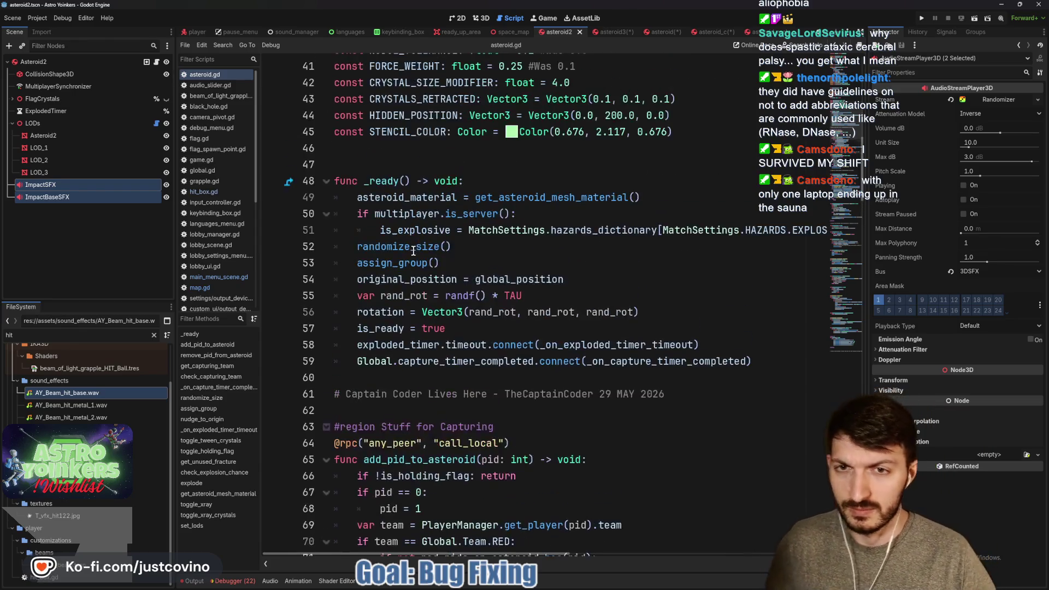
{"action": "scroll", "coordinate": [414, 257], "scroll_direction": "down", "scroll_amount": 5}
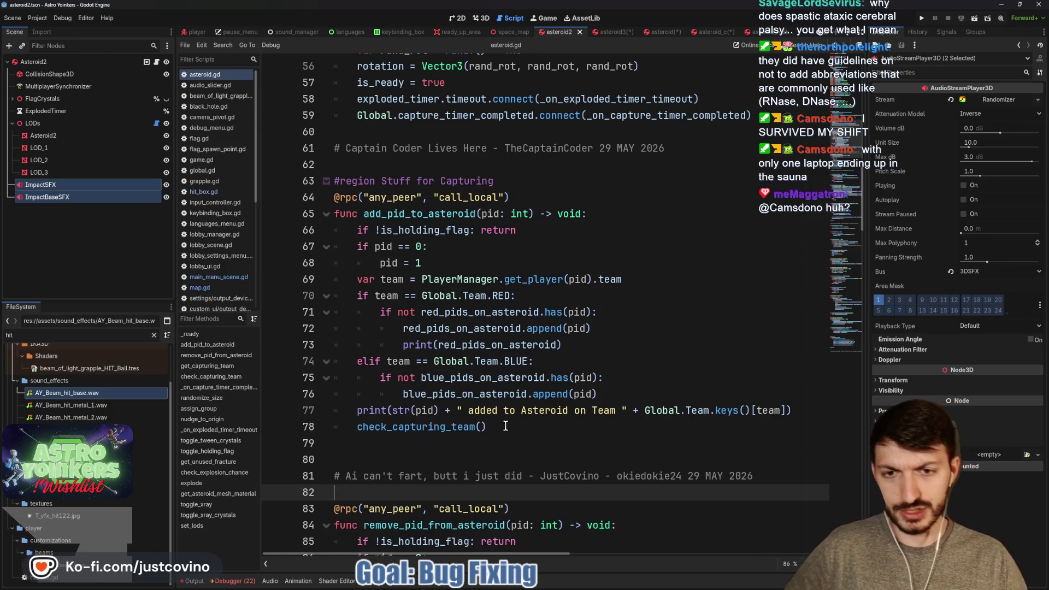
{"action": "scroll", "coordinate": [483, 346], "scroll_direction": "up", "scroll_amount": 6}
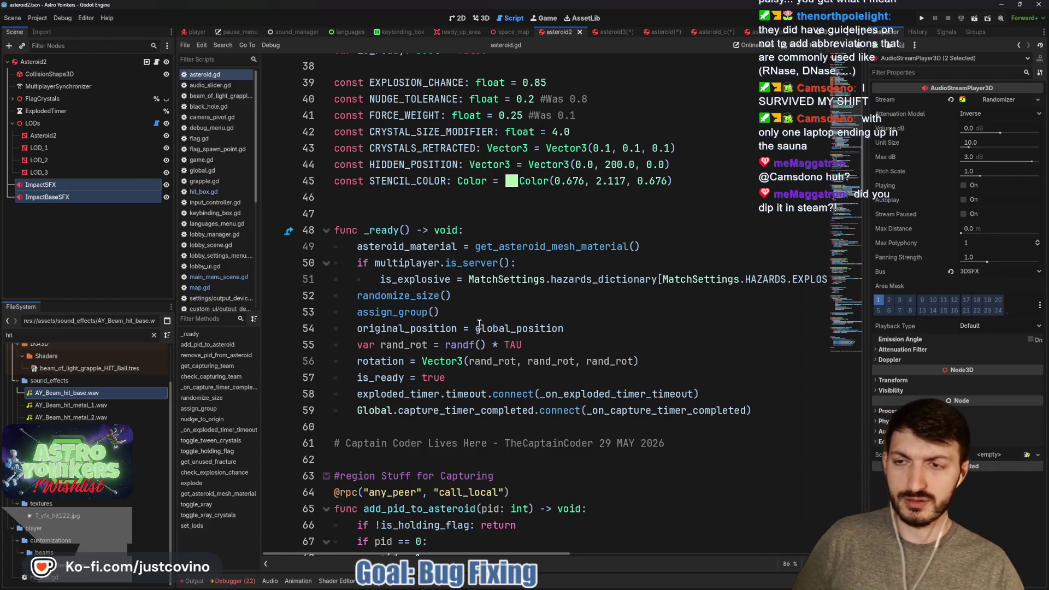
{"action": "mouse_move", "coordinate": [480, 323]}
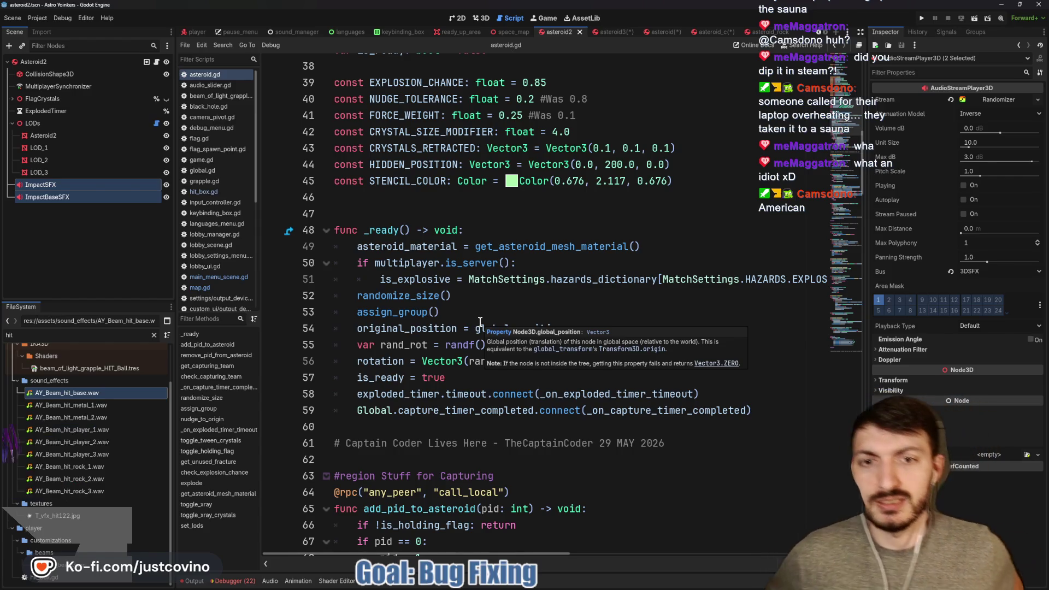
{"action": "left_click", "coordinate": [390, 198]}
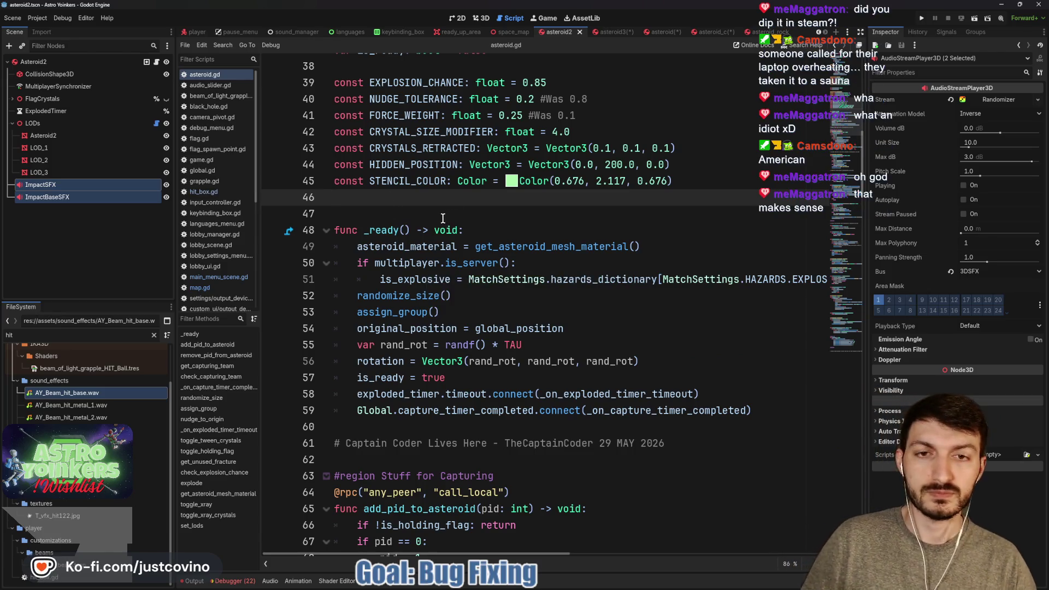
Clear the Scene tree selection and reselect ImpactSFX together with ImpactBaseSFX.
{"action": "left_click", "coordinate": [70, 262]}
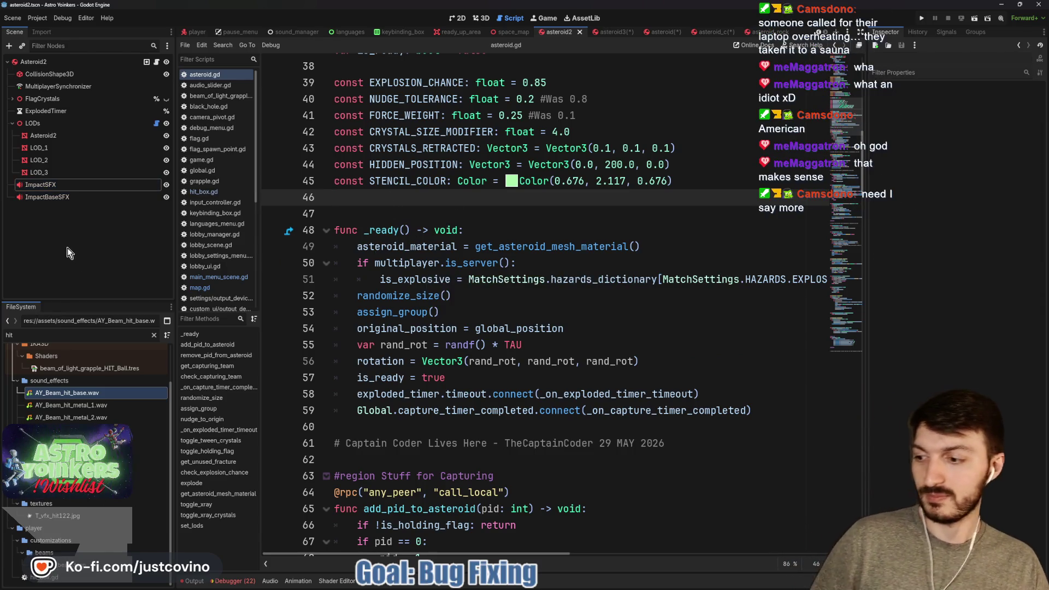
{"action": "left_click", "coordinate": [50, 200]}
{"action": "left_click", "coordinate": [46, 186], "text": "ctrl"}
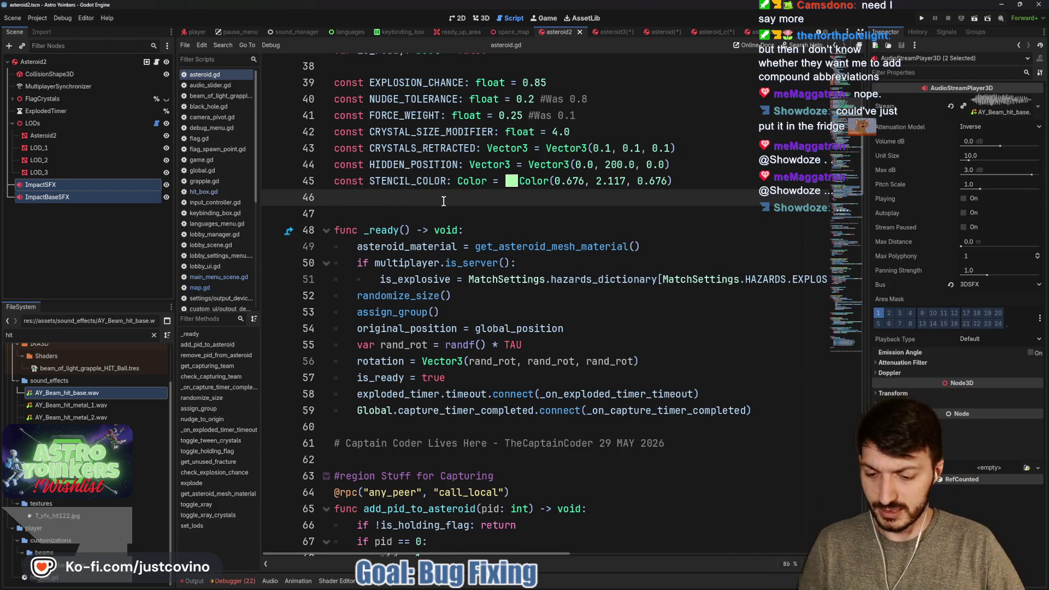
{"action": "scroll", "coordinate": [407, 207], "scroll_direction": "up", "scroll_amount": 5}
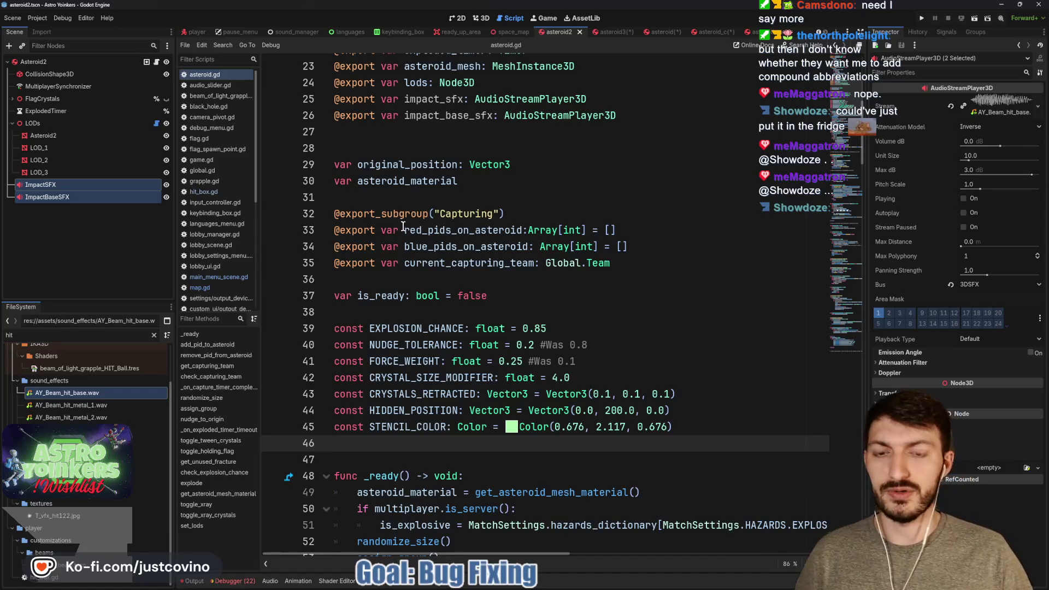
{"action": "scroll", "coordinate": [400, 220], "scroll_direction": "up", "scroll_amount": 2}
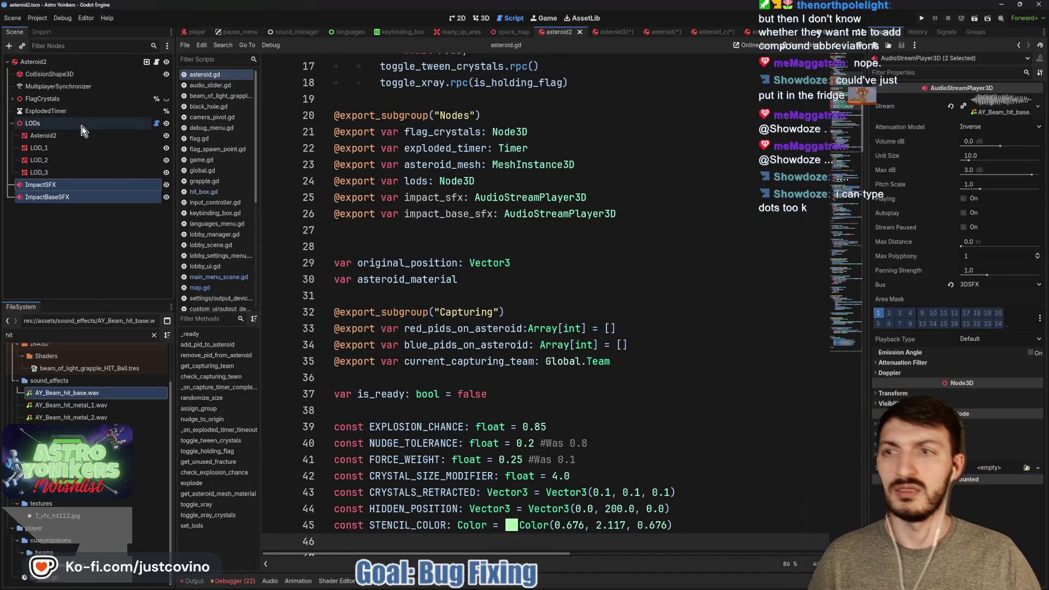
Check the Asteroid2 root's Inspector properties, expanding the Capturing section.
{"action": "left_click", "coordinate": [33, 61]}
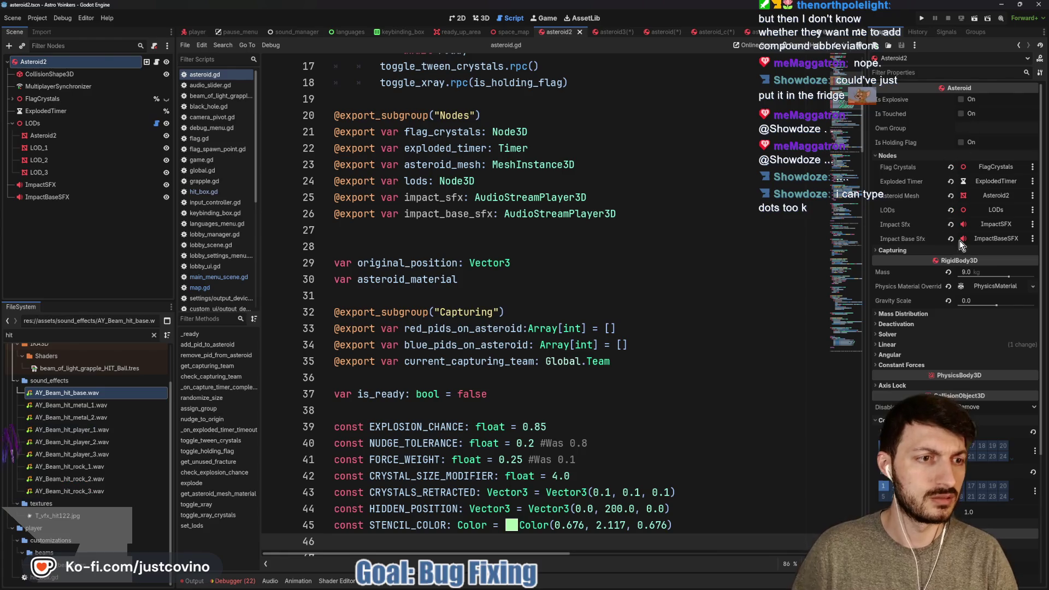
{"action": "left_click", "coordinate": [922, 250]}
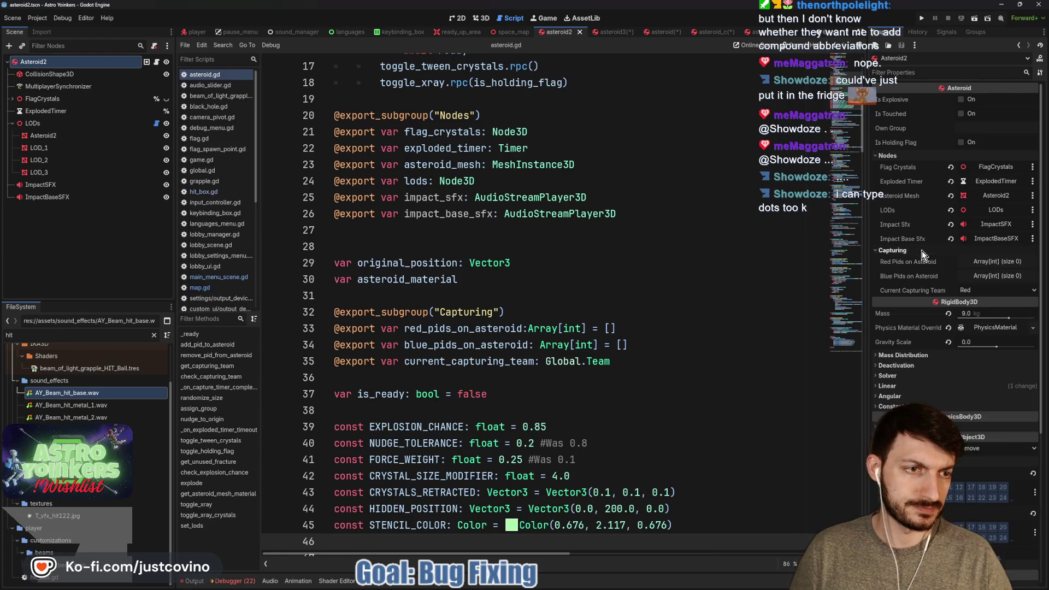
{"action": "left_click", "coordinate": [621, 247]}
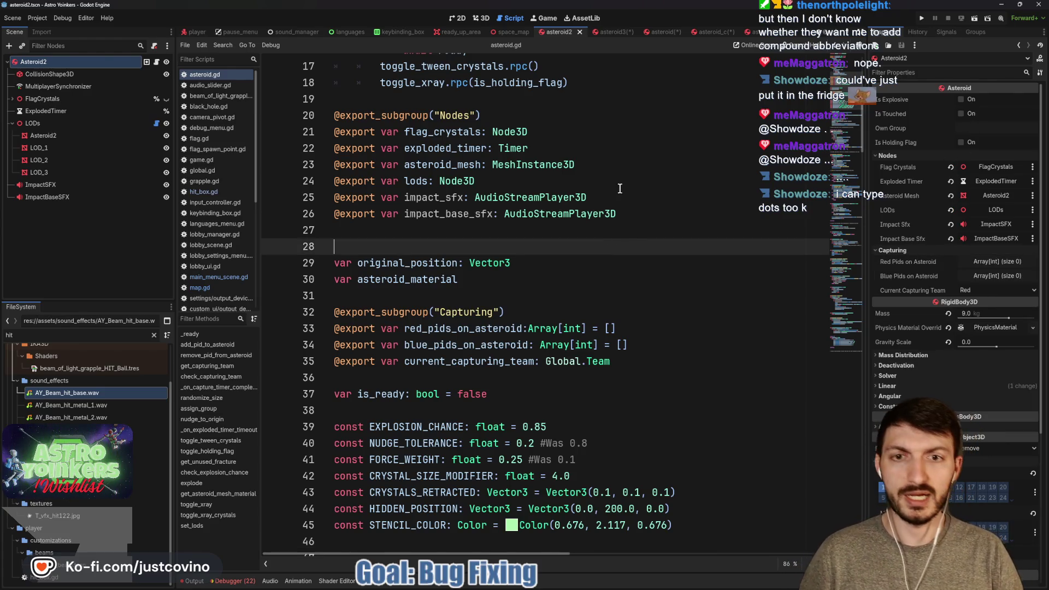
In asteroid3, assign ImpactSFX and ImpactBaseSFX to the root's Impact Sfx and Impact Base Sfx.
{"action": "left_click", "coordinate": [612, 32]}
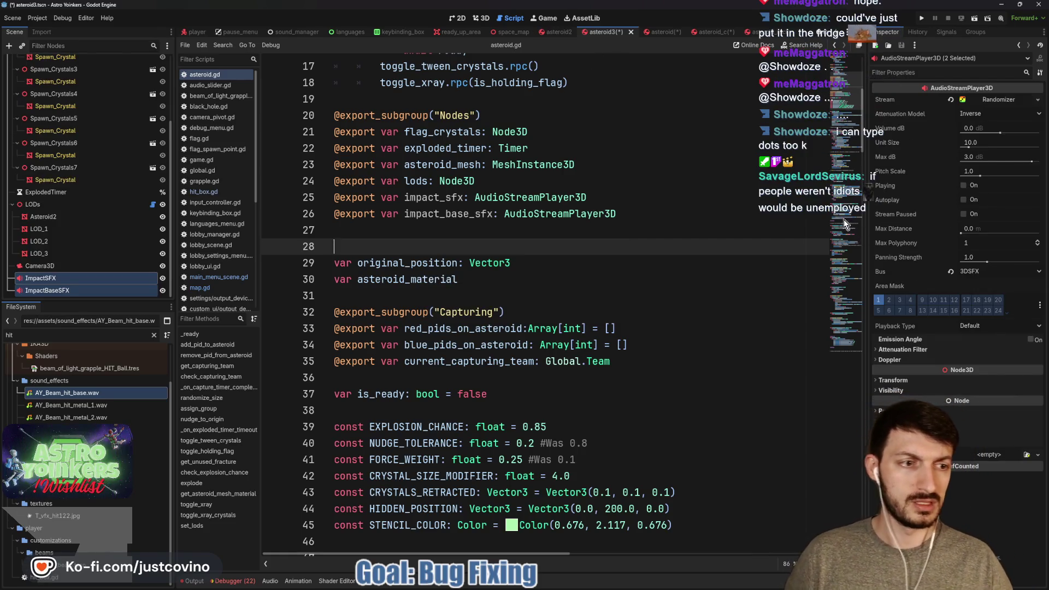
{"action": "scroll", "coordinate": [141, 201], "scroll_direction": "up", "scroll_amount": 3}
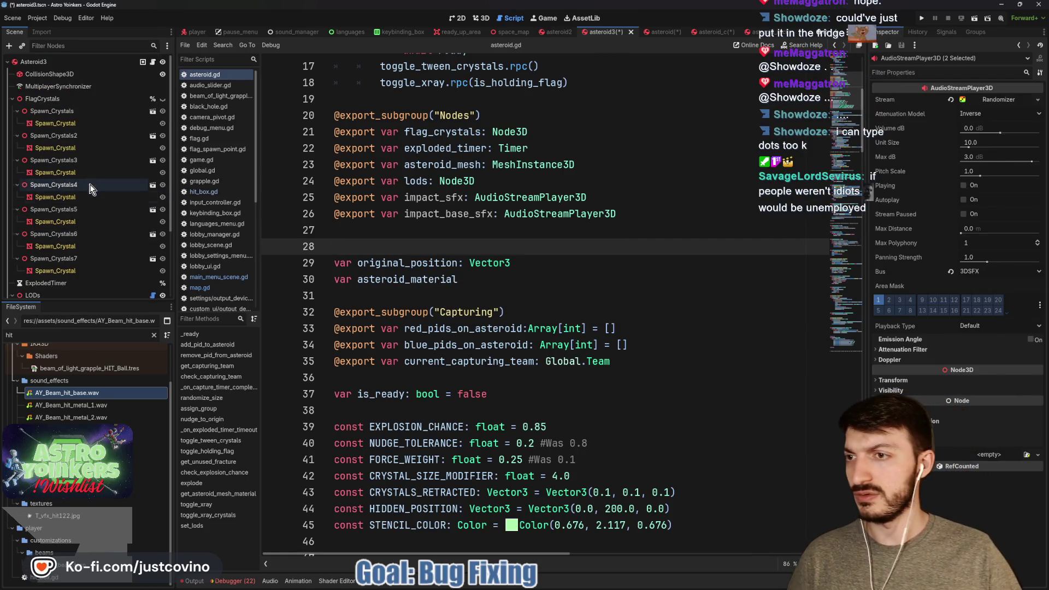
{"action": "left_click", "coordinate": [66, 63]}
{"action": "left_click", "coordinate": [991, 223]}
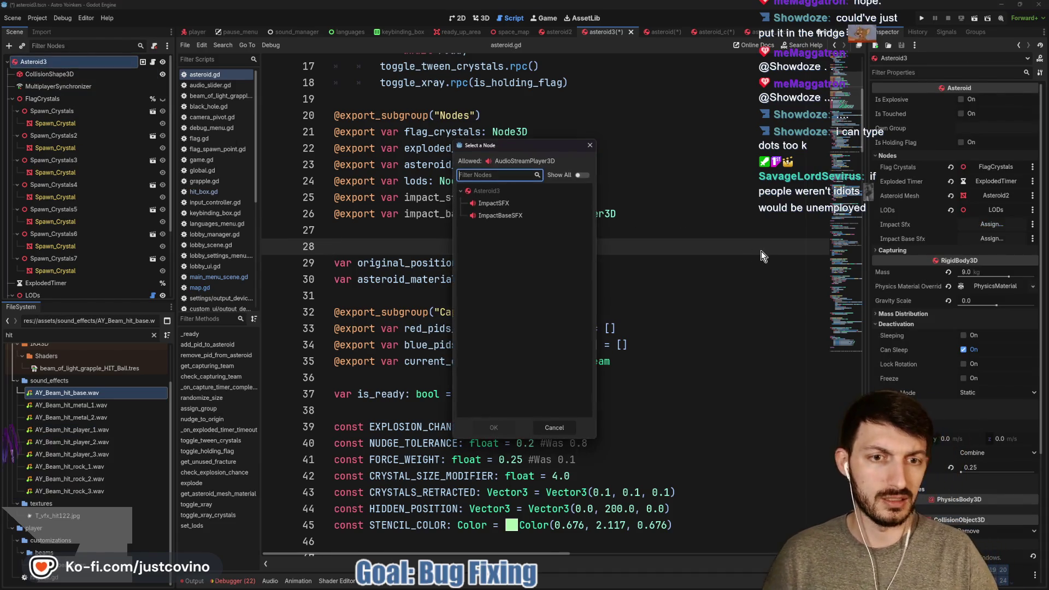
{"action": "left_click", "coordinate": [493, 203]}
{"action": "left_click", "coordinate": [500, 427]}
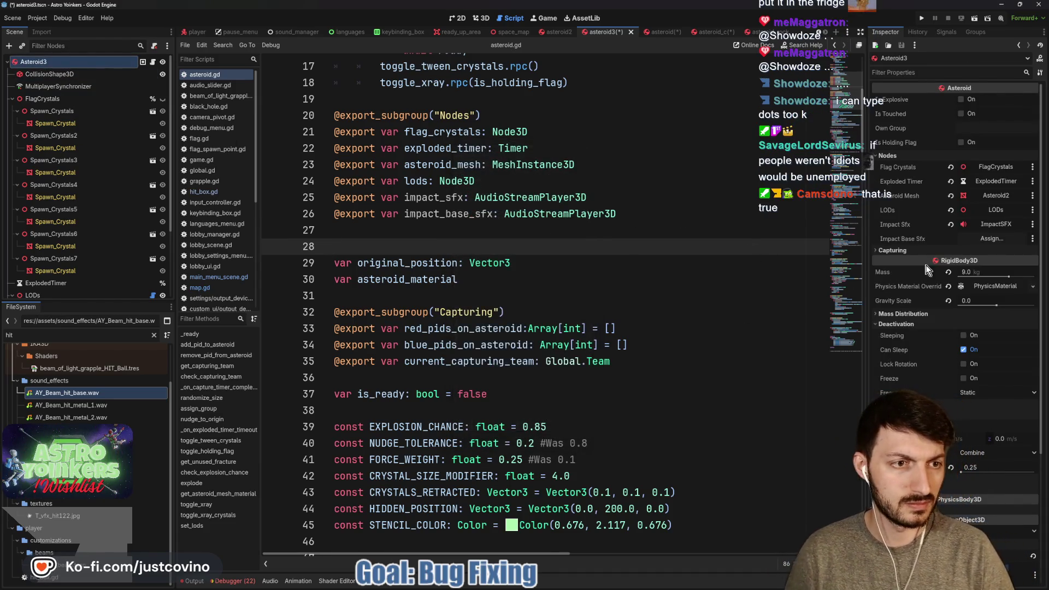
{"action": "left_click", "coordinate": [979, 241]}
{"action": "left_click", "coordinate": [524, 216]}
{"action": "left_click", "coordinate": [493, 427]}
Save the asteroid3 scene and switch to the asteroid scene.
{"action": "left_click", "coordinate": [504, 235]}
{"action": "key", "text": "ctrl+s"}
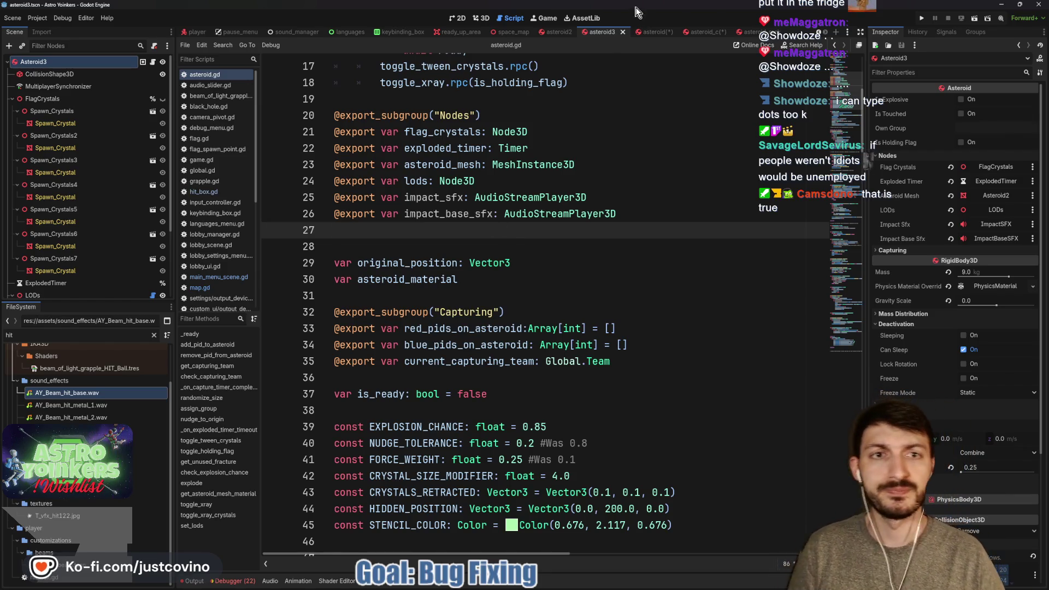
{"action": "left_click", "coordinate": [645, 34]}
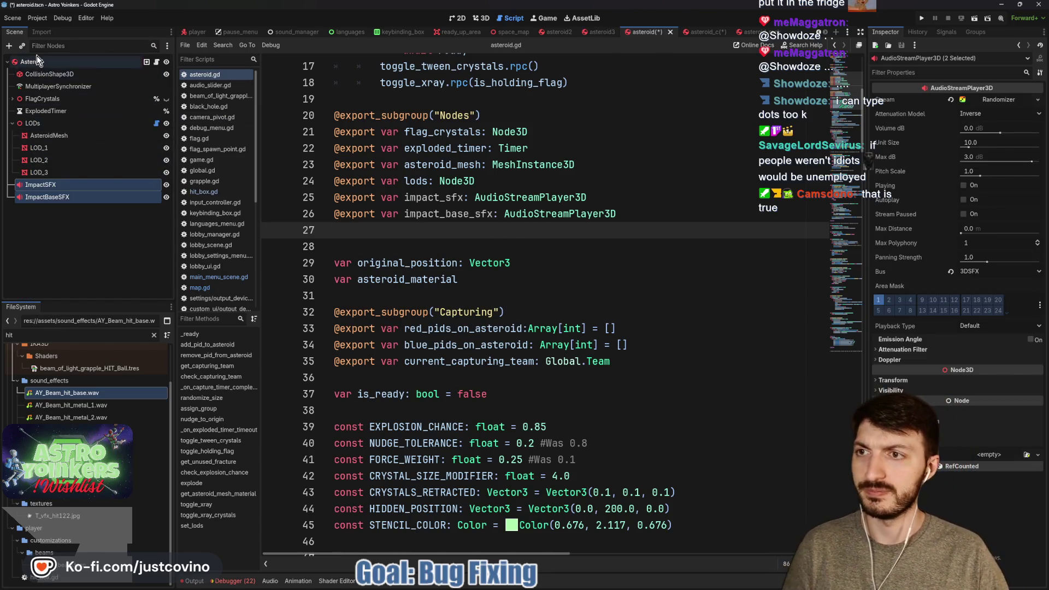
Assign ImpactSFX and ImpactBaseSFX to the asteroid scene's impact slots and save it.
{"action": "left_click", "coordinate": [990, 225]}
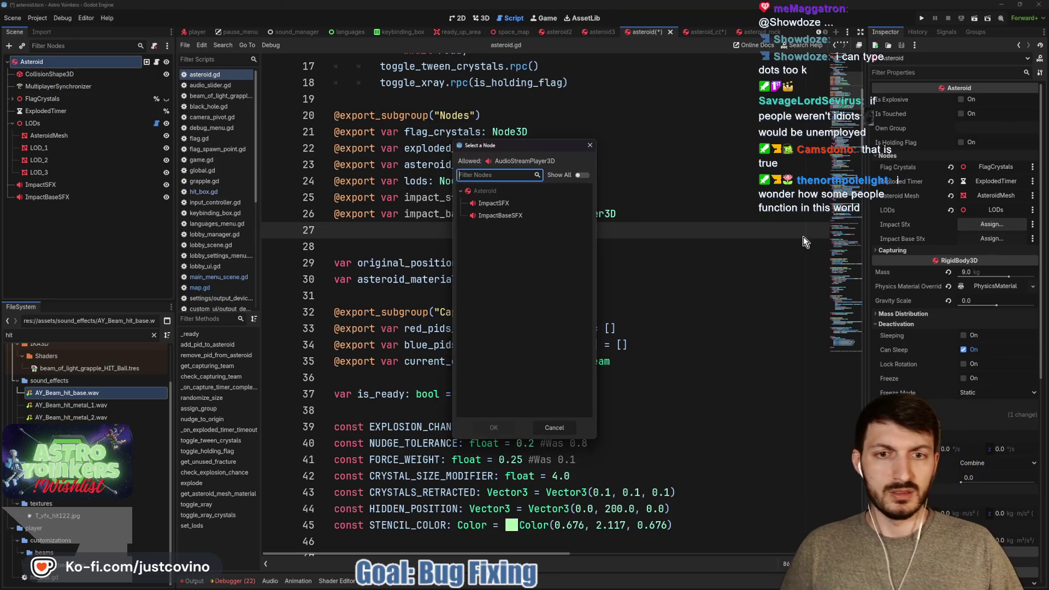
{"action": "left_click", "coordinate": [509, 203]}
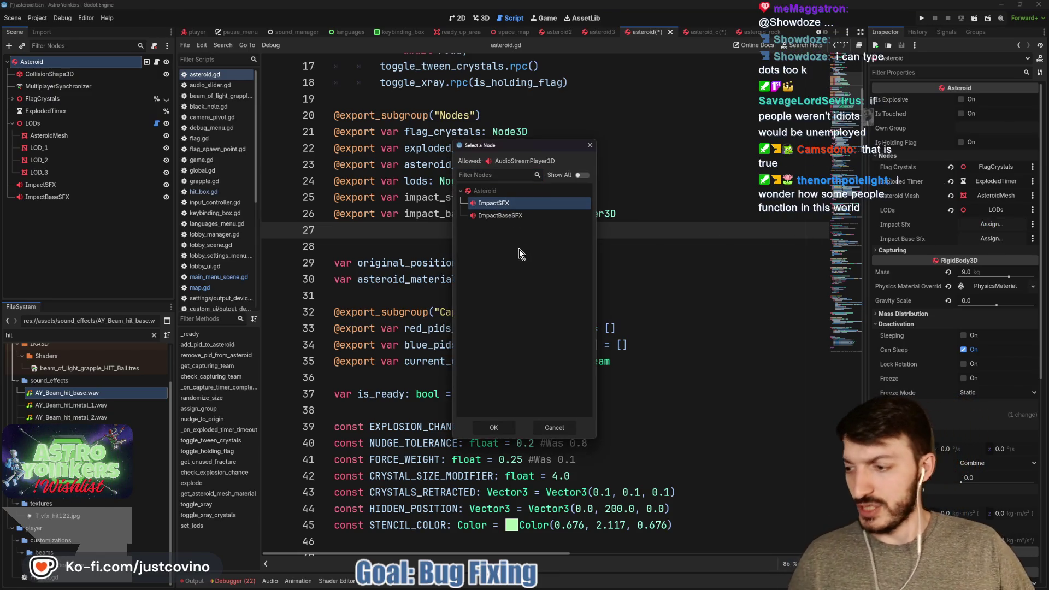
{"action": "left_click", "coordinate": [491, 429]}
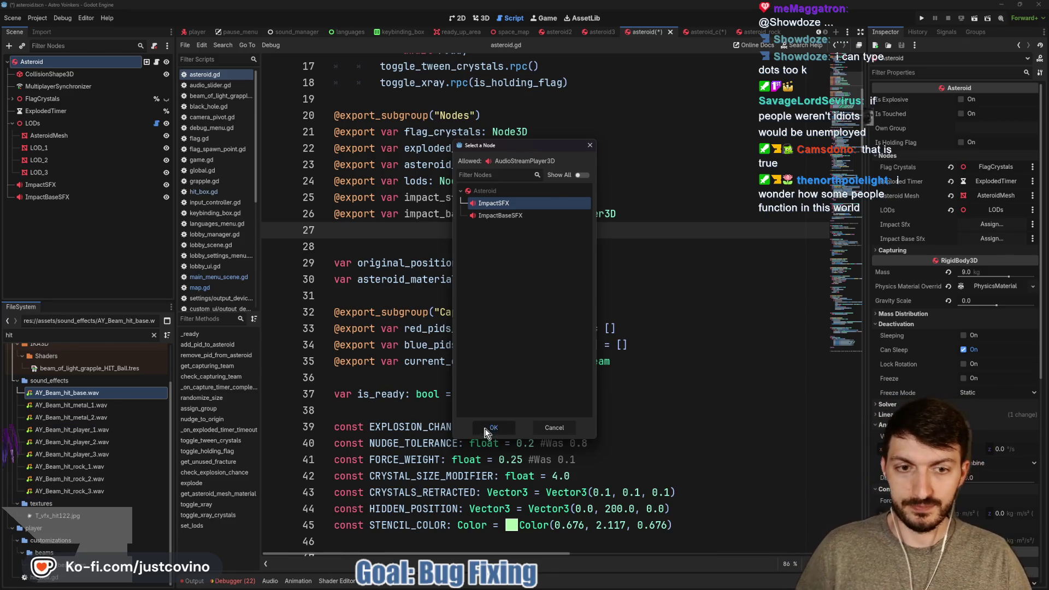
{"action": "left_click", "coordinate": [526, 216]}
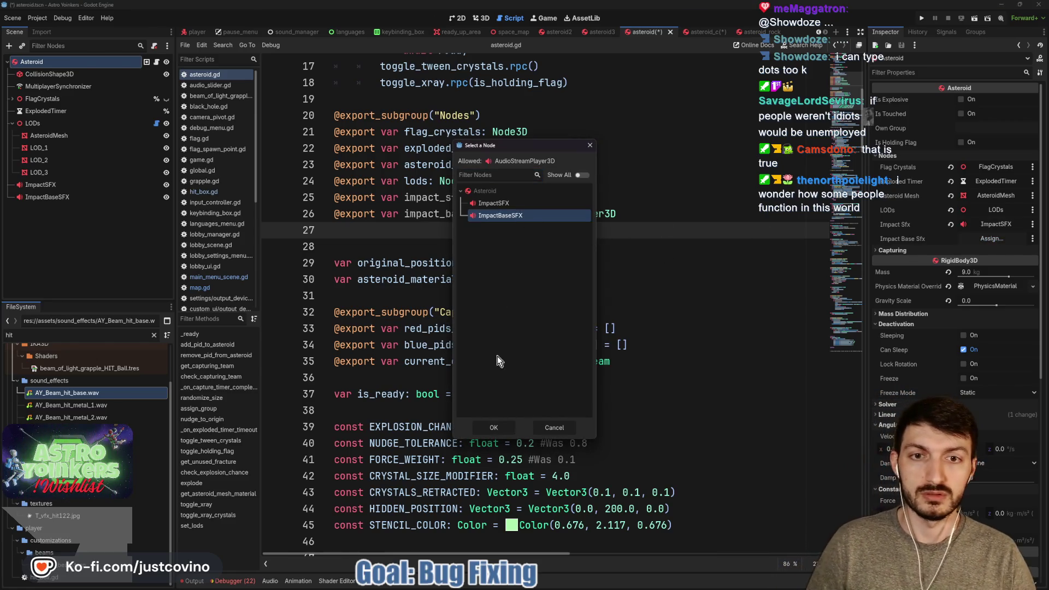
{"action": "left_click", "coordinate": [493, 427]}
{"action": "left_click", "coordinate": [449, 247]}
{"action": "key", "text": "ctrl+s"}
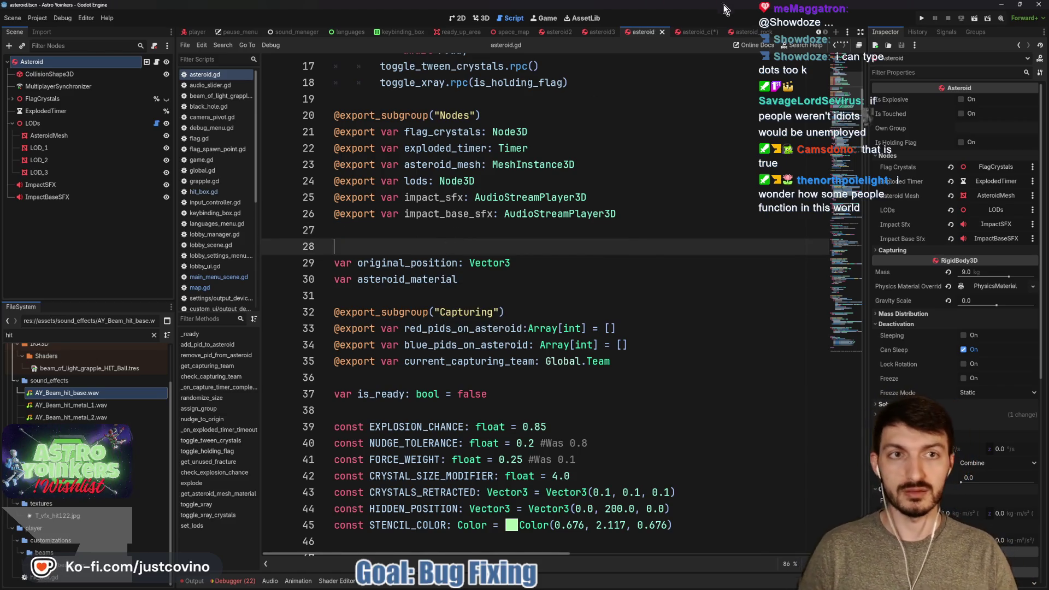
In asteroid_c, select the AsteroidC root and assign ImpactSFX to Impact Sfx.
{"action": "left_click", "coordinate": [696, 33]}
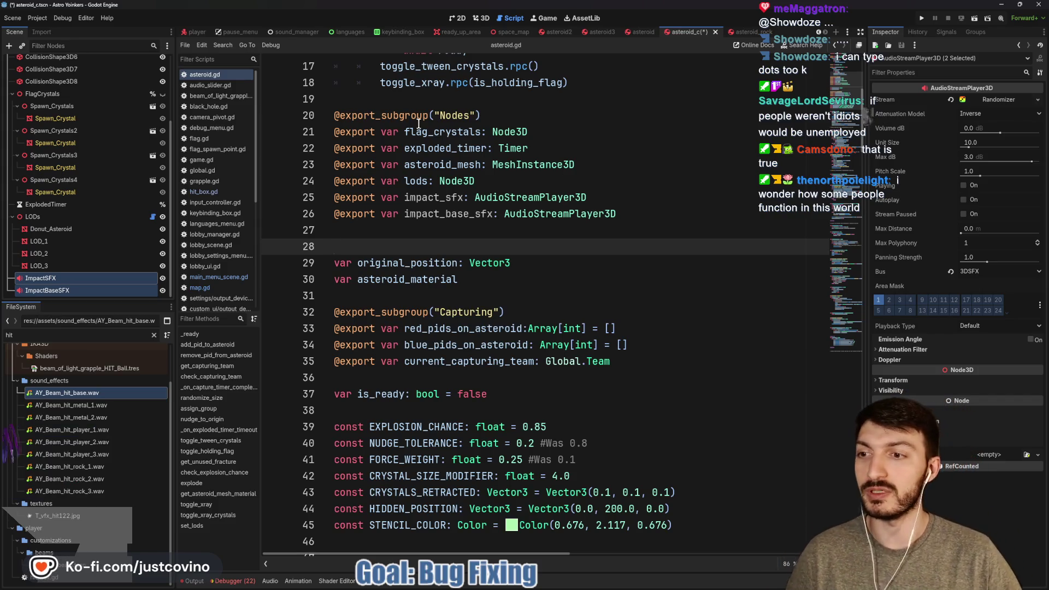
{"action": "scroll", "coordinate": [74, 99], "scroll_direction": "up", "scroll_amount": 5}
{"action": "left_click", "coordinate": [41, 62]}
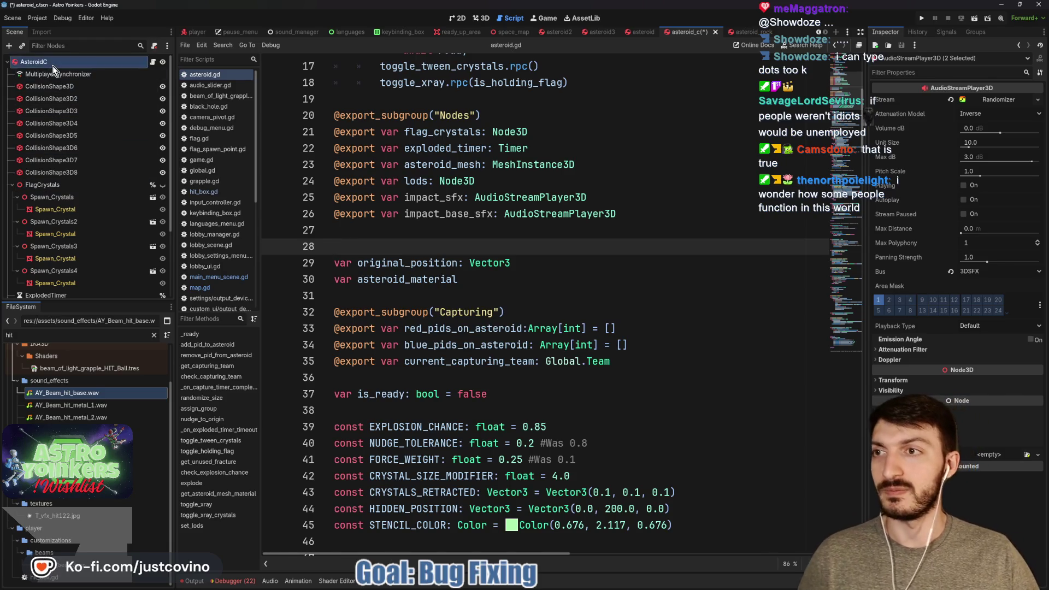
{"action": "mouse_move", "coordinate": [516, 197]}
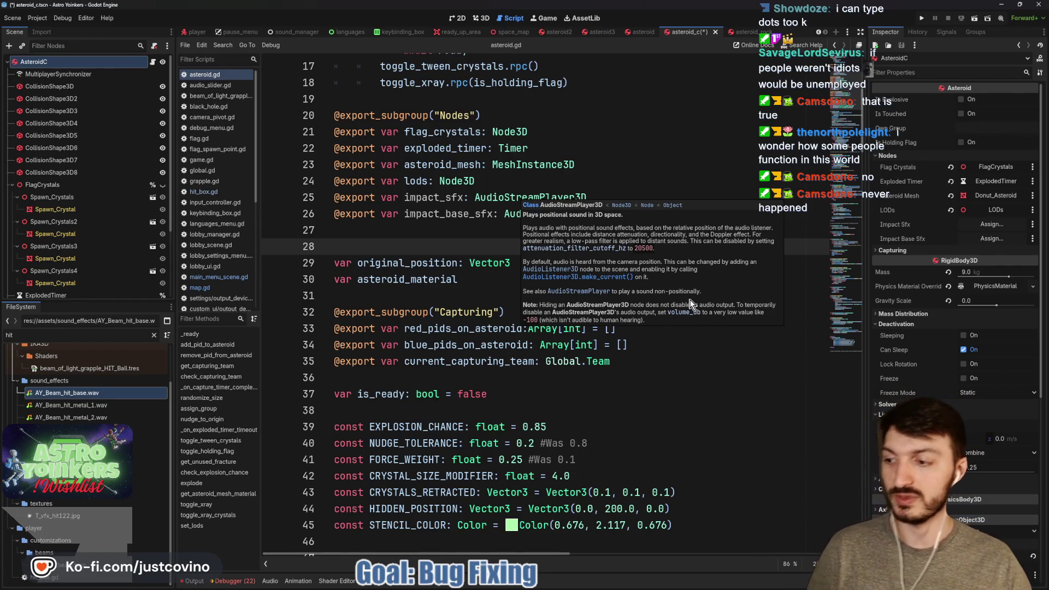
{"action": "left_click", "coordinate": [991, 224]}
{"action": "left_click", "coordinate": [496, 203]}
{"action": "left_click", "coordinate": [495, 427]}
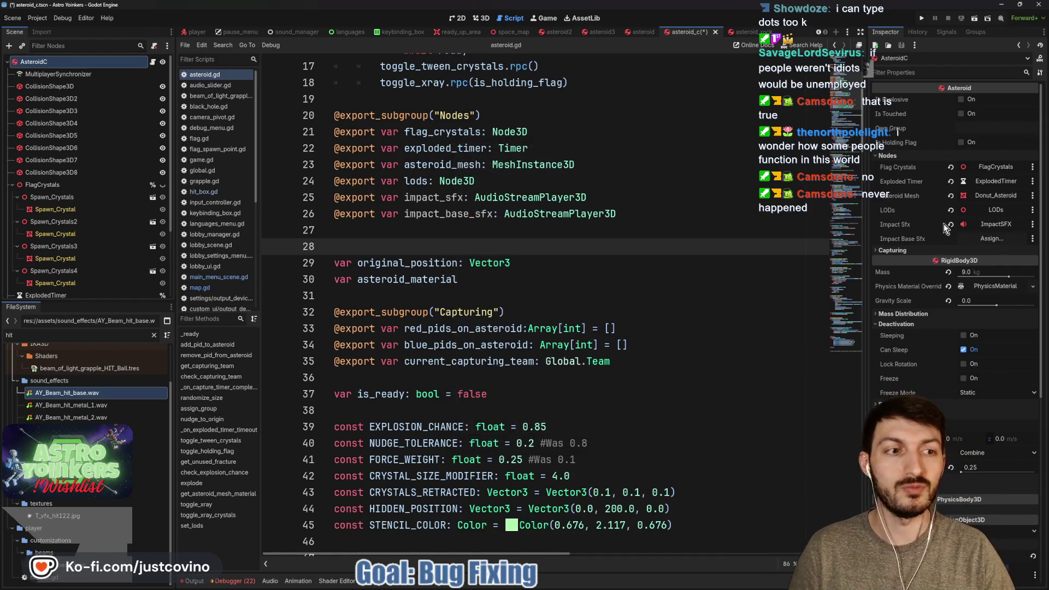
Assign ImpactBaseSFX to AsteroidC's Impact Base Sfx, then select the AsteroidRock root.
{"action": "left_click", "coordinate": [991, 239]}
{"action": "left_click", "coordinate": [523, 214]}
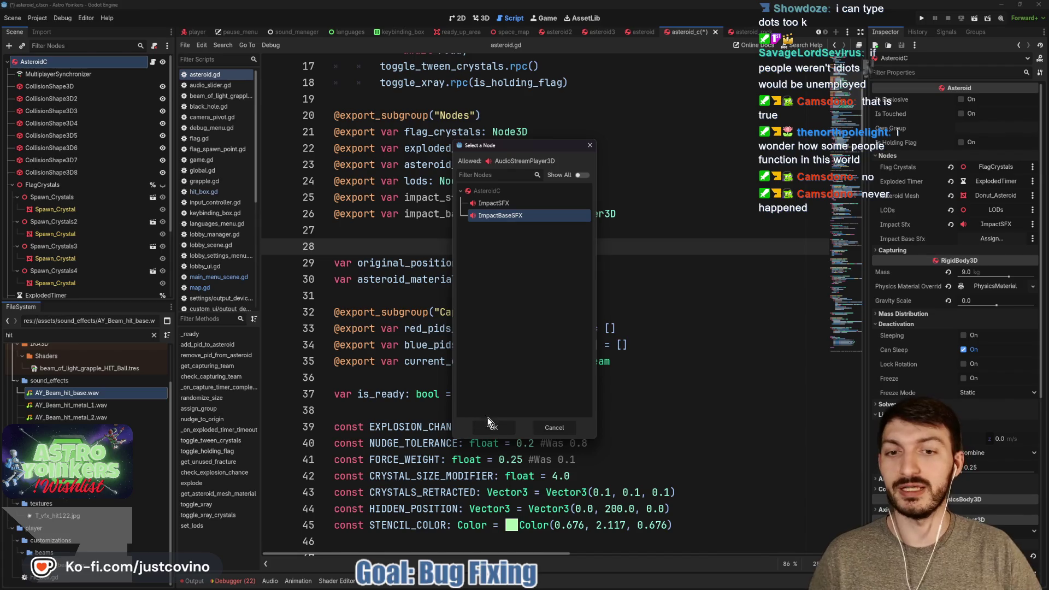
{"action": "left_click", "coordinate": [495, 427]}
{"action": "left_click", "coordinate": [444, 232]}
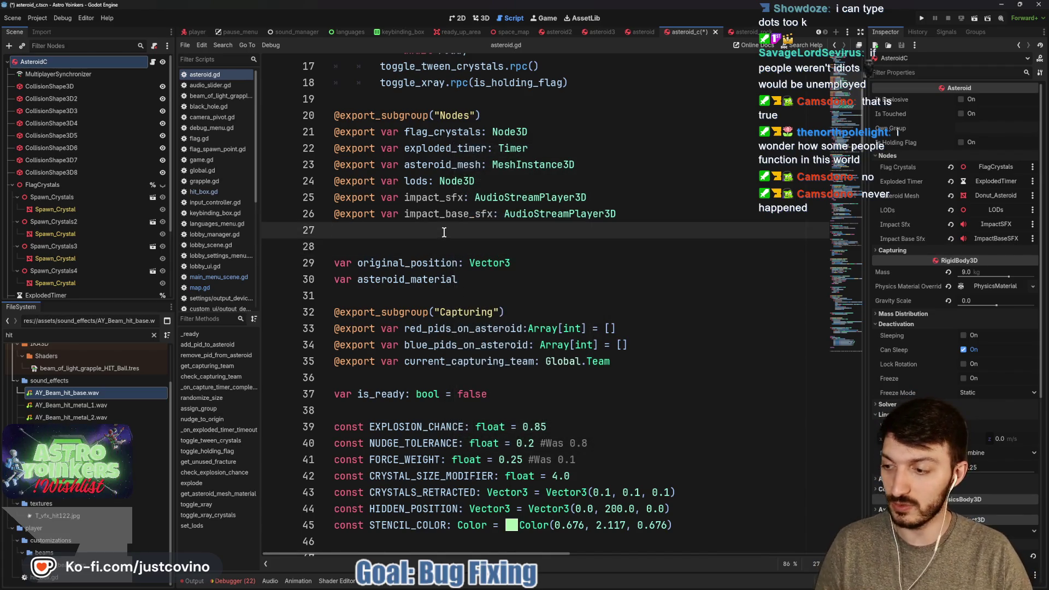
{"action": "left_click", "coordinate": [743, 32]}
{"action": "left_click", "coordinate": [38, 61]}
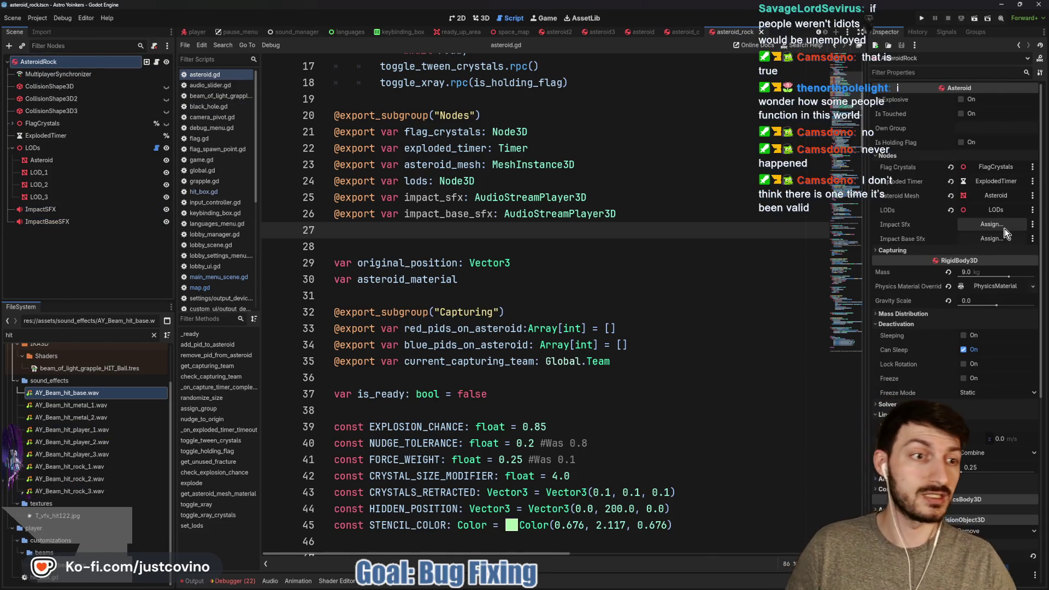
Assign ImpactSFX to Impact Sfx and ImpactBaseSFX to Impact Base Sfx on AsteroidRock.
{"action": "left_click", "coordinate": [991, 224]}
{"action": "left_click", "coordinate": [493, 202]}
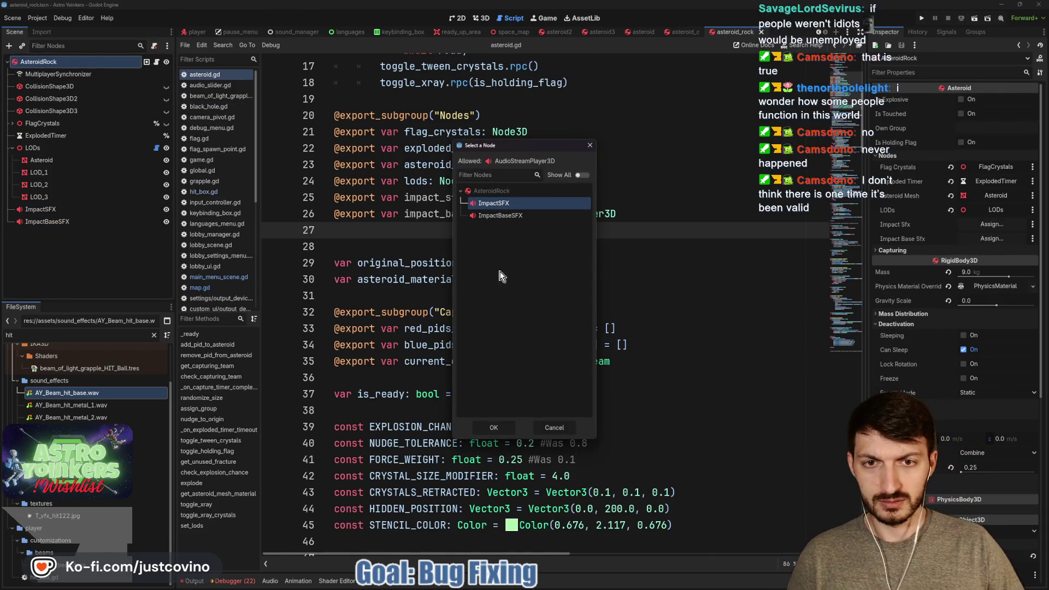
{"action": "left_click", "coordinate": [492, 429]}
{"action": "left_click", "coordinate": [991, 239]}
{"action": "left_click", "coordinate": [494, 216]}
{"action": "left_click", "coordinate": [493, 427]}
Save the asteroid_rock scene with Ctrl+S.
{"action": "left_click", "coordinate": [440, 246]}
{"action": "key", "text": "ctrl+s"}
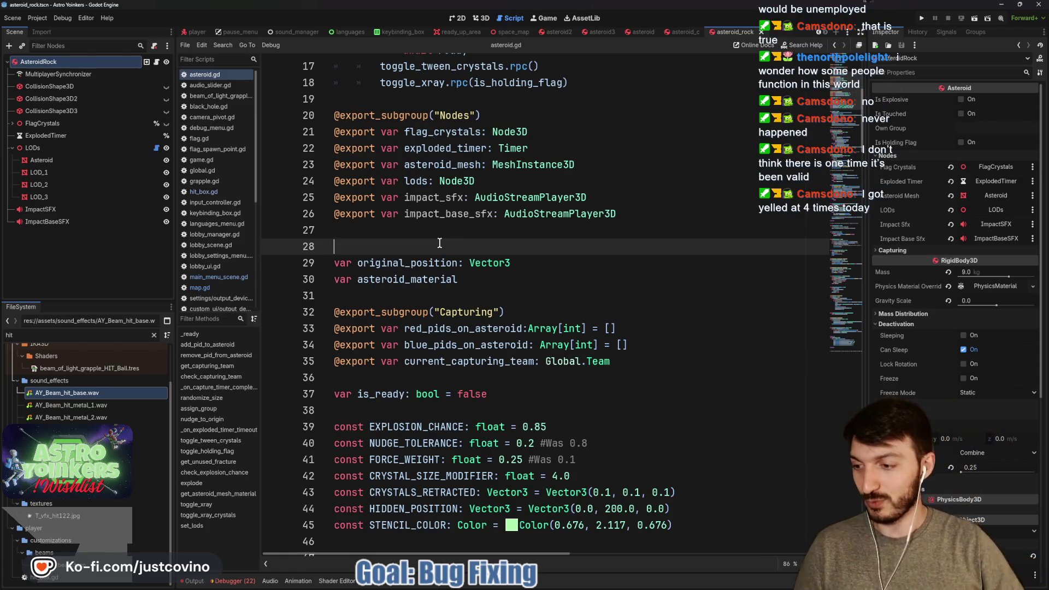
{"action": "left_click", "coordinate": [470, 229]}
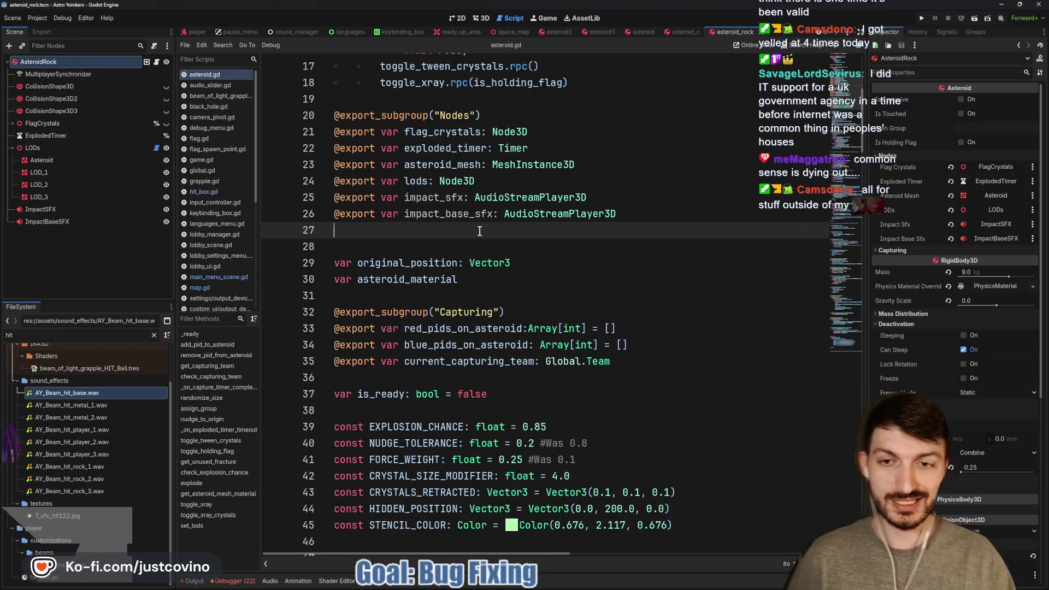
{"action": "key", "text": "ctrl+s"}
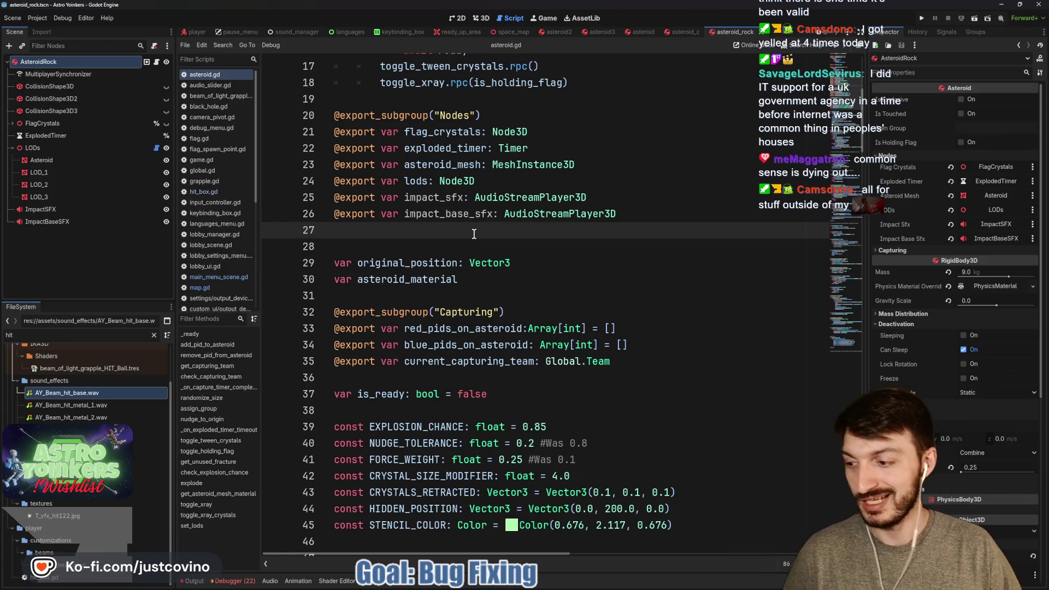
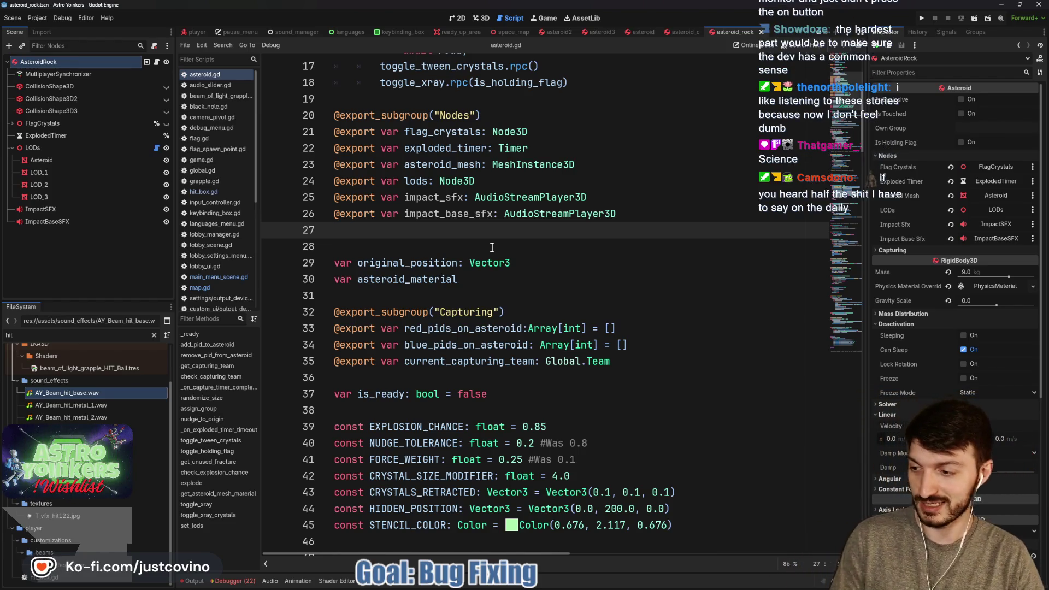
Switch to GitHub Desktop to see the 20 changed files, including the AY_Beam_hit sounds and asteroid.gd.
{"action": "left_click", "coordinate": [492, 248]}
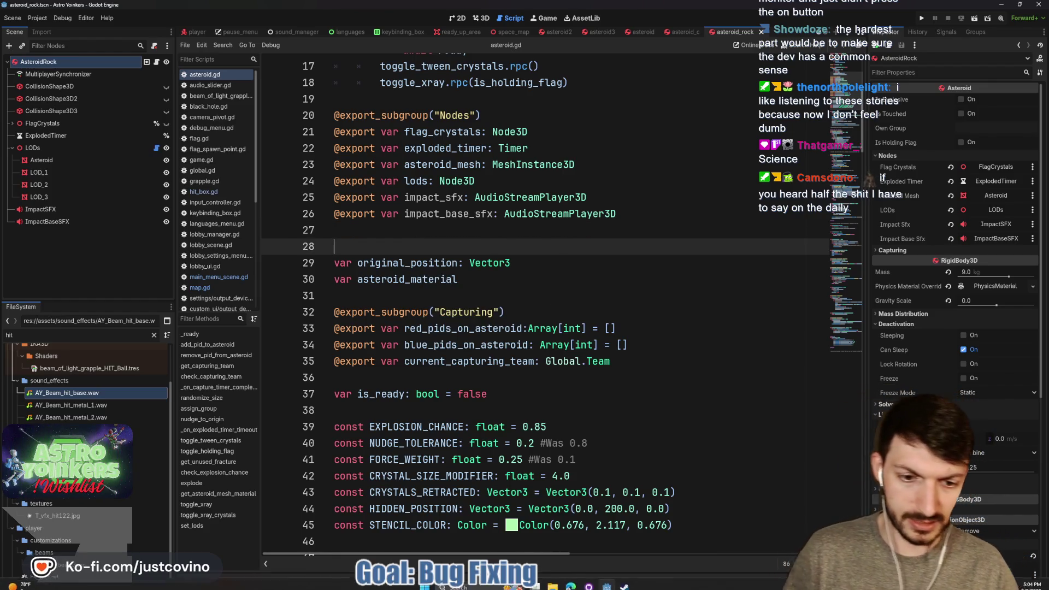
{"action": "left_click", "coordinate": [595, 585]}
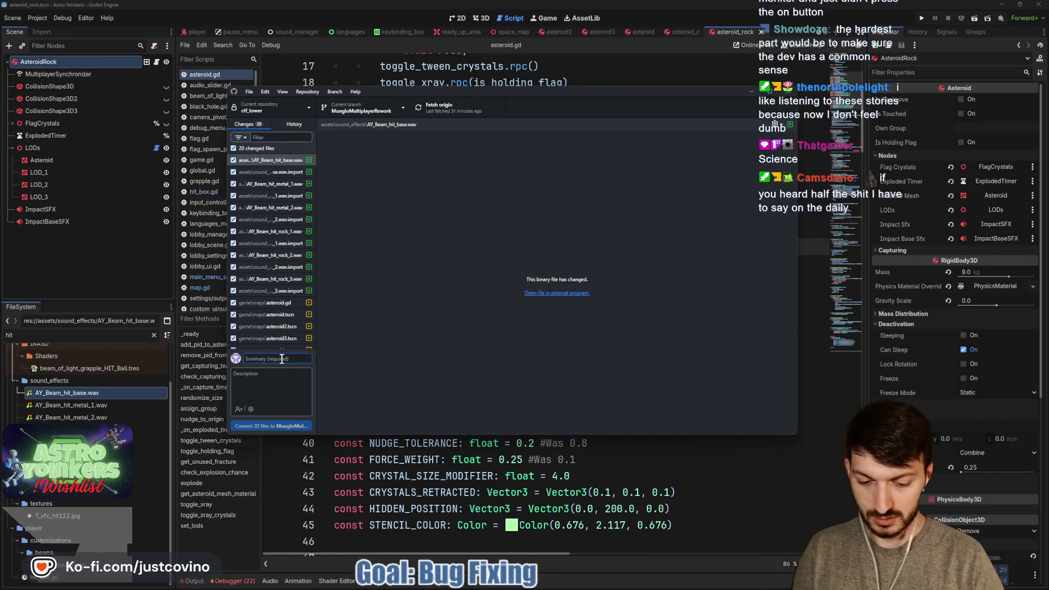
Commit the 20 files as 'impacts on asteroids on but not fully implemented' and dismiss the Malwarebytes popup.
{"action": "type", "text": "impacts on asteroids"}
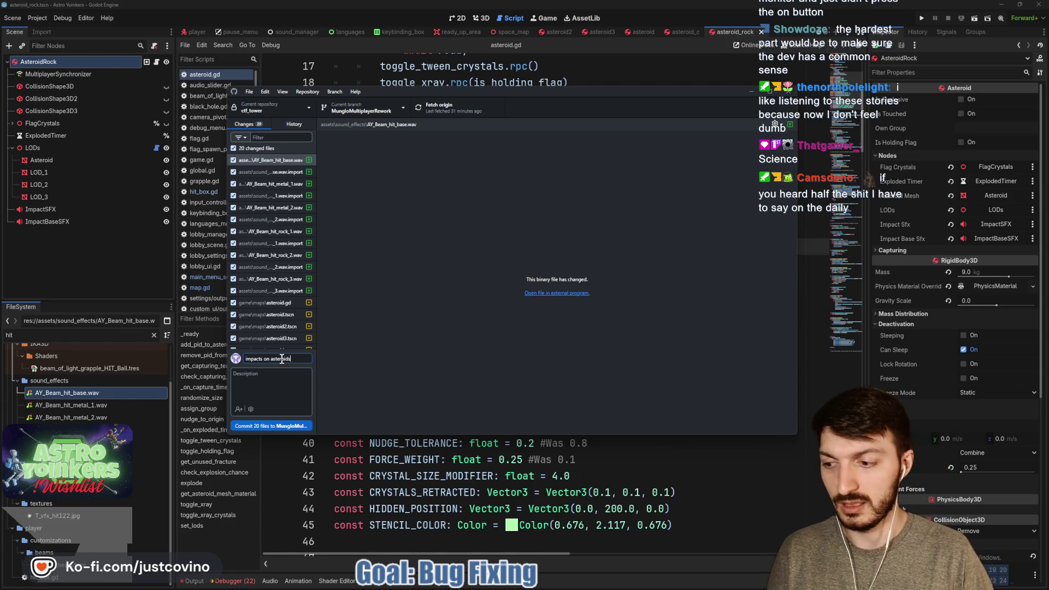
{"action": "type", "text": "t fu"}
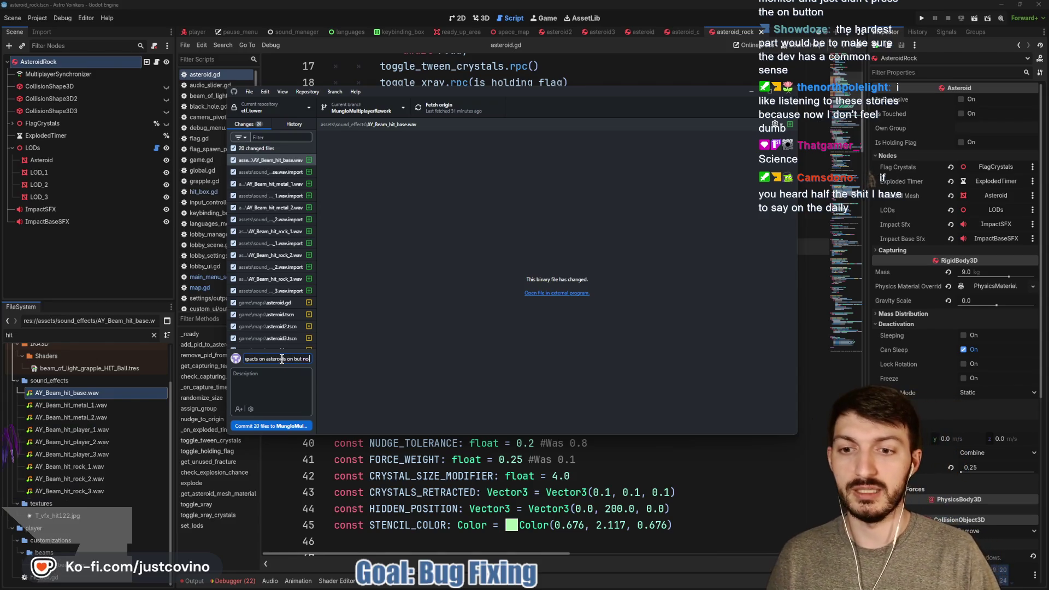
{"action": "type", "text": "lly implemented"}
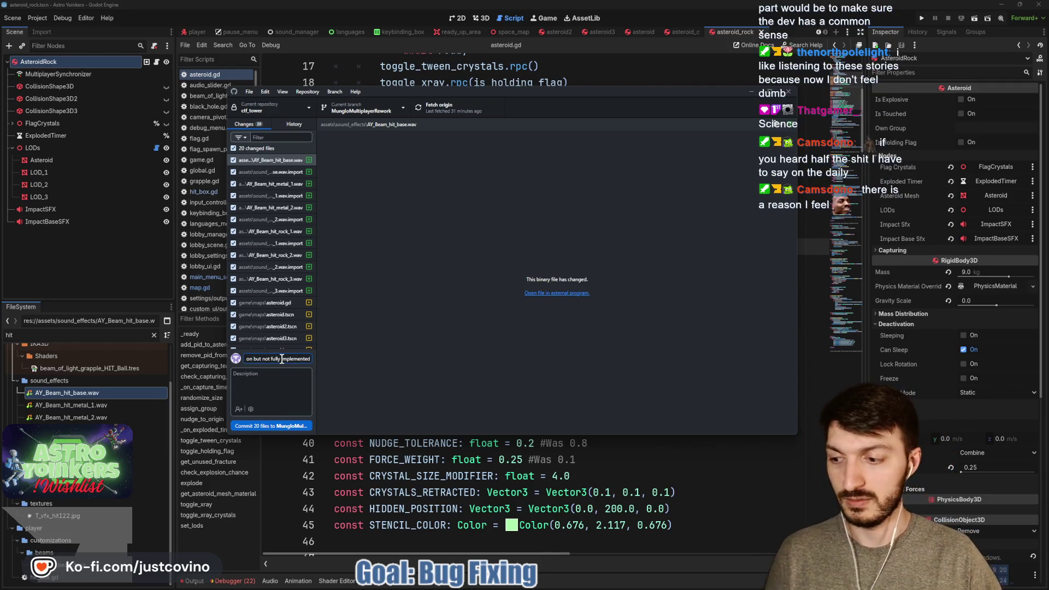
{"action": "left_click", "coordinate": [285, 427]}
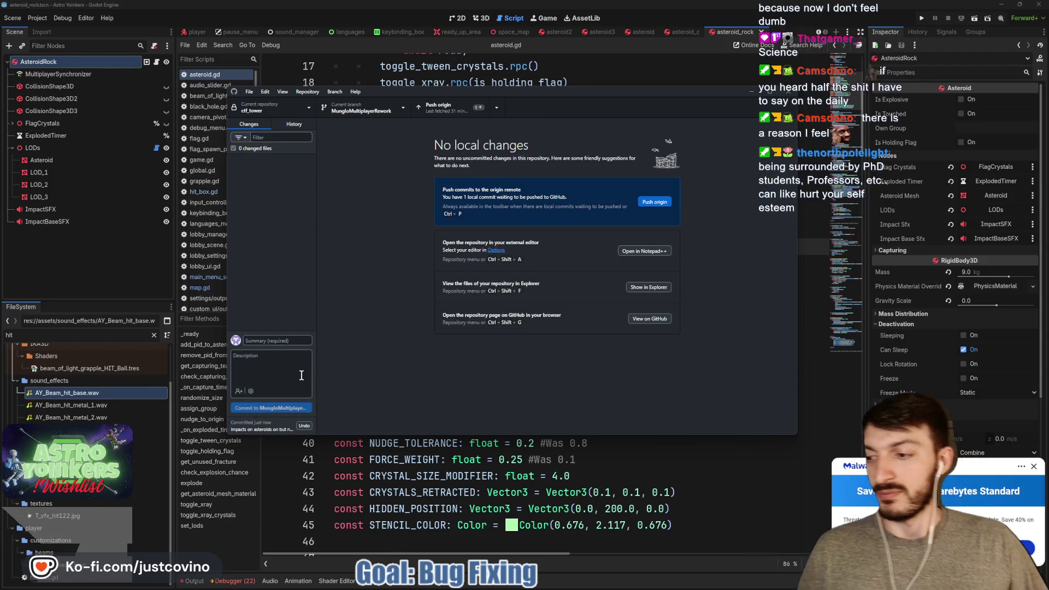
{"action": "left_click", "coordinate": [1033, 466]}
Push the new commit to origin, then return to asteroid.gd in Godot.
{"action": "left_click", "coordinate": [647, 203]}
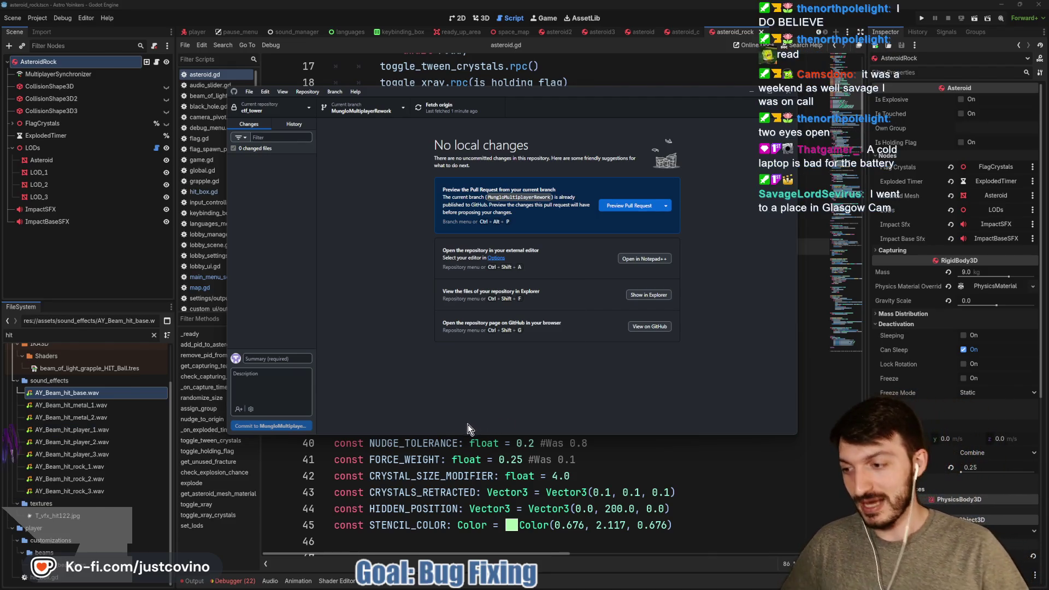
{"action": "left_click", "coordinate": [452, 444]}
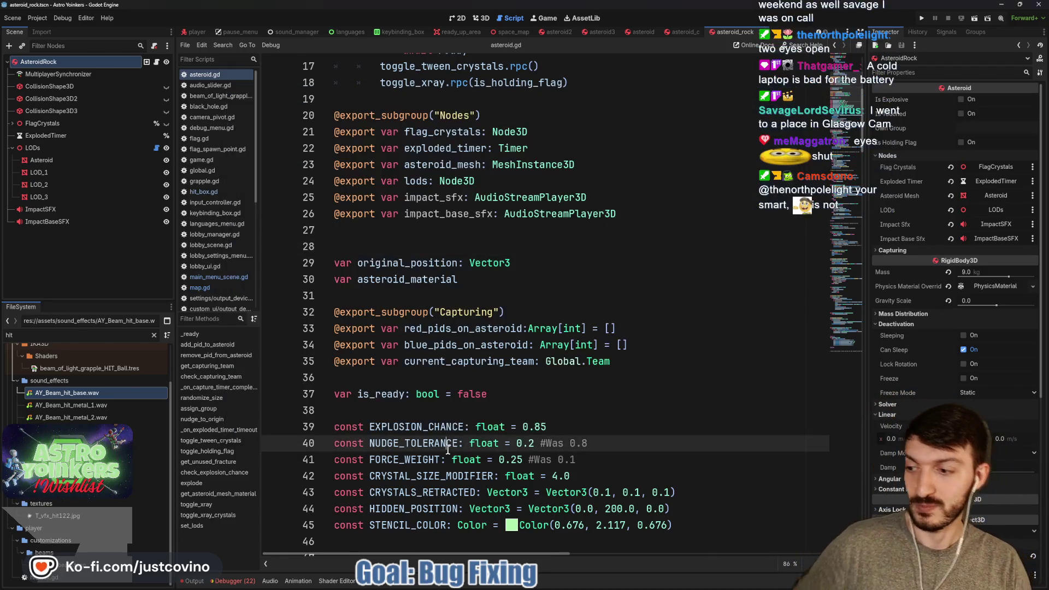
Check the original_position and asteroid_material declarations in asteroid.gd and save the scene.
{"action": "left_click", "coordinate": [454, 295]}
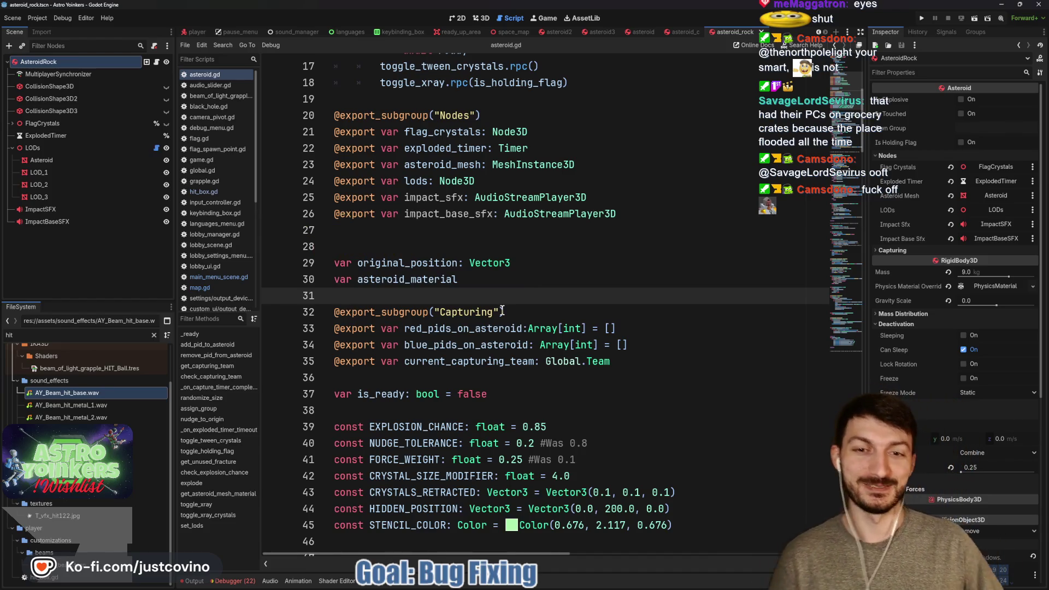
{"action": "scroll", "coordinate": [502, 310], "scroll_direction": "up", "scroll_amount": 1}
{"action": "scroll", "coordinate": [545, 275], "scroll_direction": "down", "scroll_amount": 2}
{"action": "left_click", "coordinate": [545, 273]}
{"action": "key", "text": "ctrl+s"}
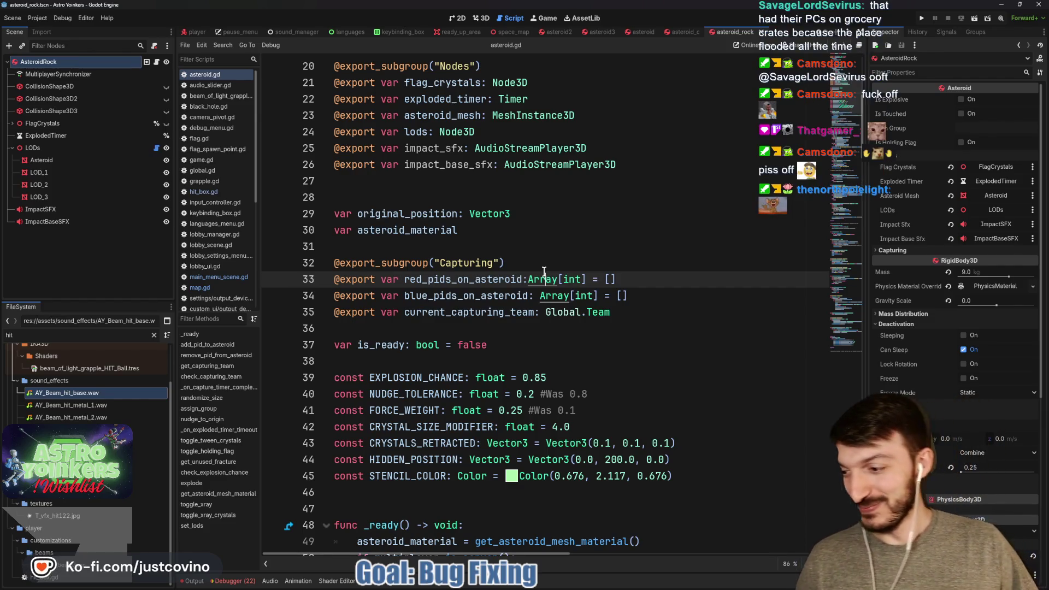
{"action": "left_click", "coordinate": [479, 267]}
{"action": "key", "text": "ctrl+s"}
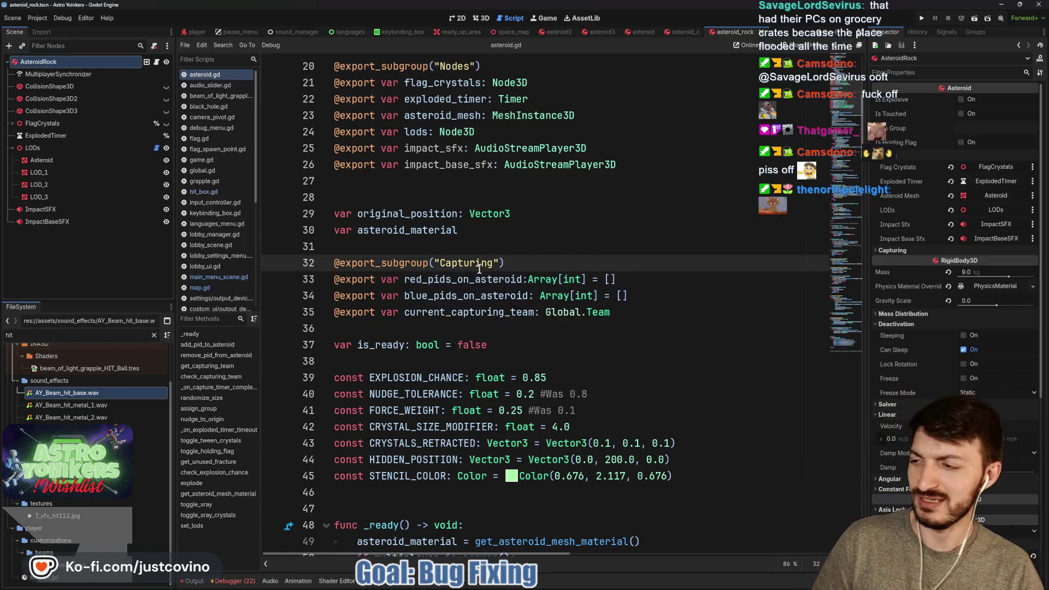
{"action": "left_click", "coordinate": [403, 249]}
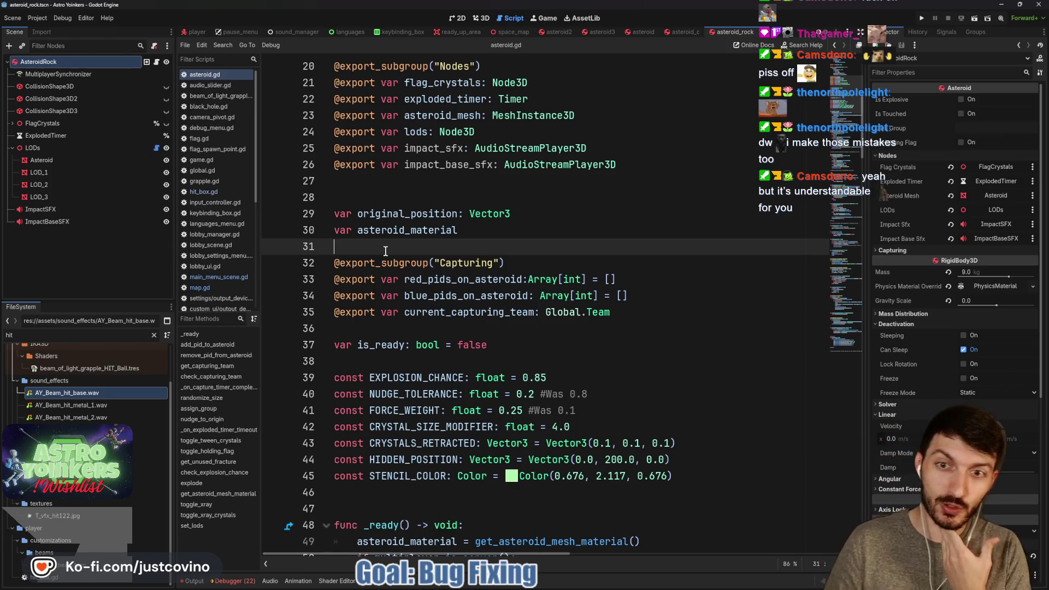
{"action": "scroll", "coordinate": [522, 247], "scroll_direction": "down", "scroll_amount": 1}
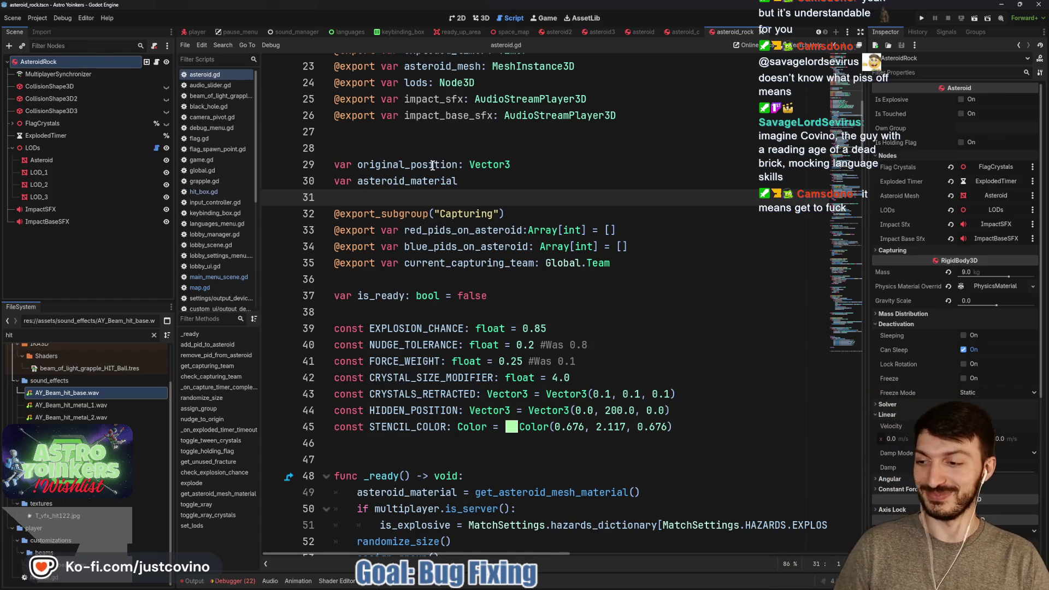
{"action": "left_click", "coordinate": [422, 310]}
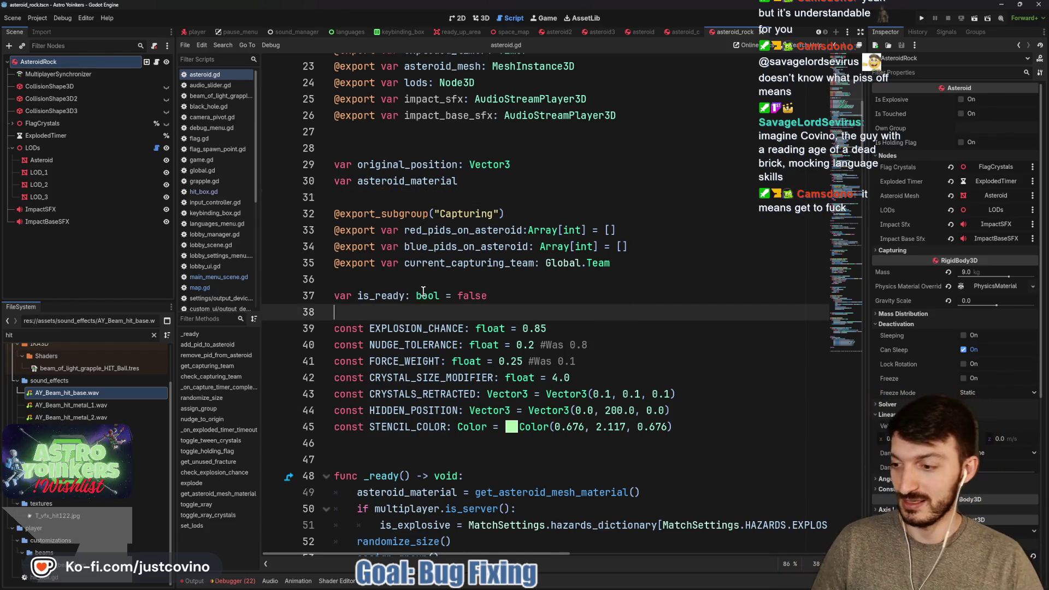
{"action": "mouse_move", "coordinate": [423, 291]}
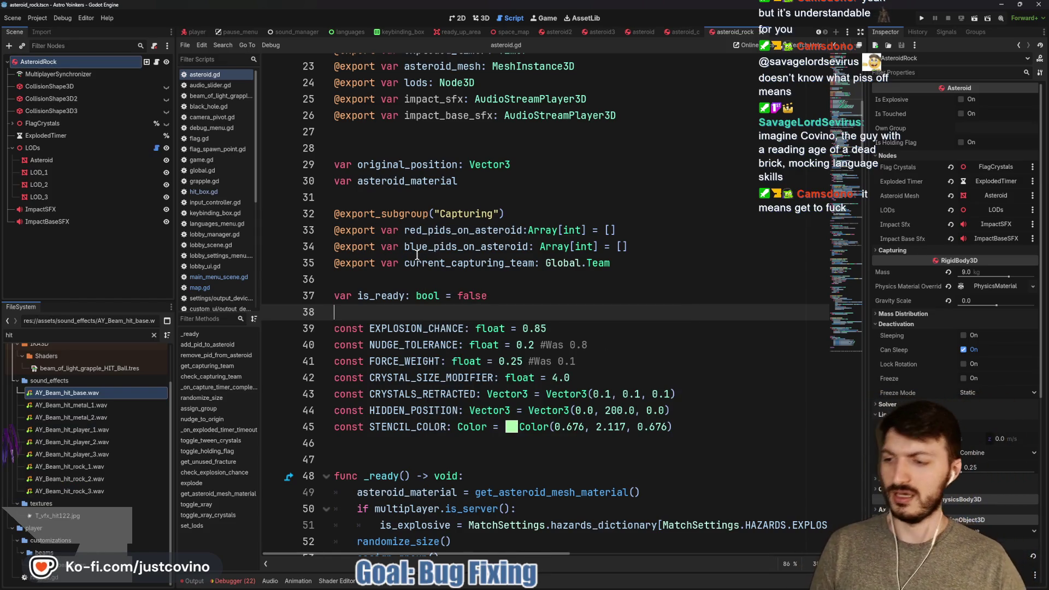
{"action": "left_click", "coordinate": [408, 277]}
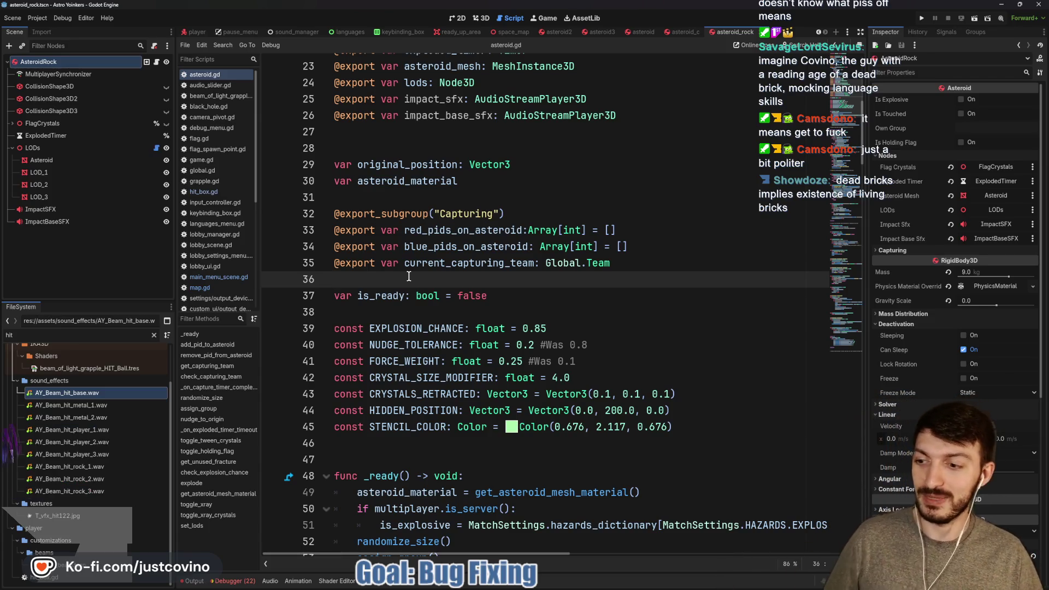
{"action": "left_click", "coordinate": [437, 296]}
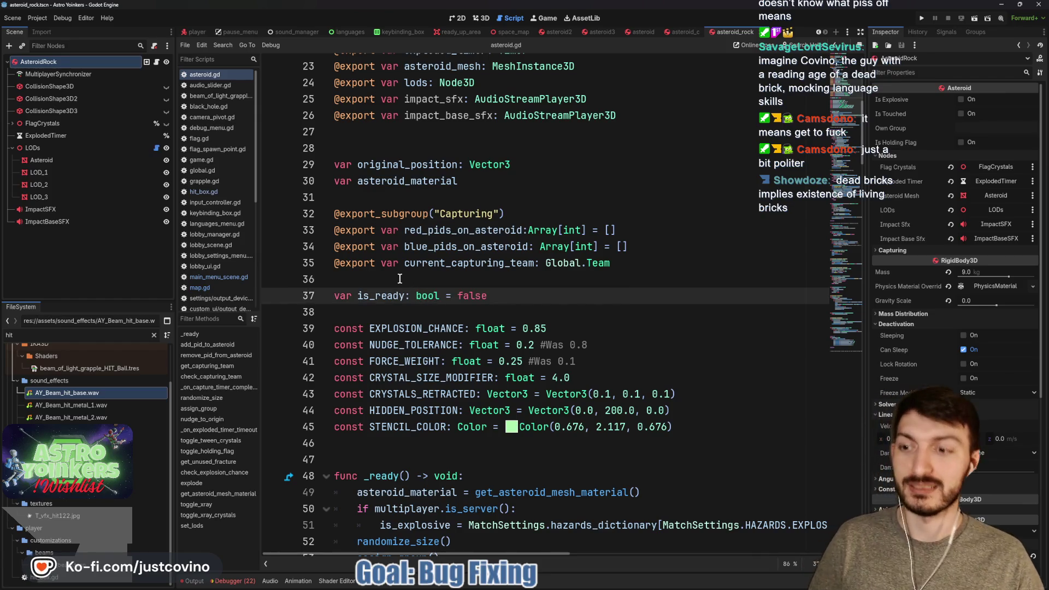
{"action": "left_click", "coordinate": [400, 278]}
{"action": "mouse_move", "coordinate": [430, 290]}
{"action": "scroll", "coordinate": [430, 289], "scroll_direction": "down", "scroll_amount": 1}
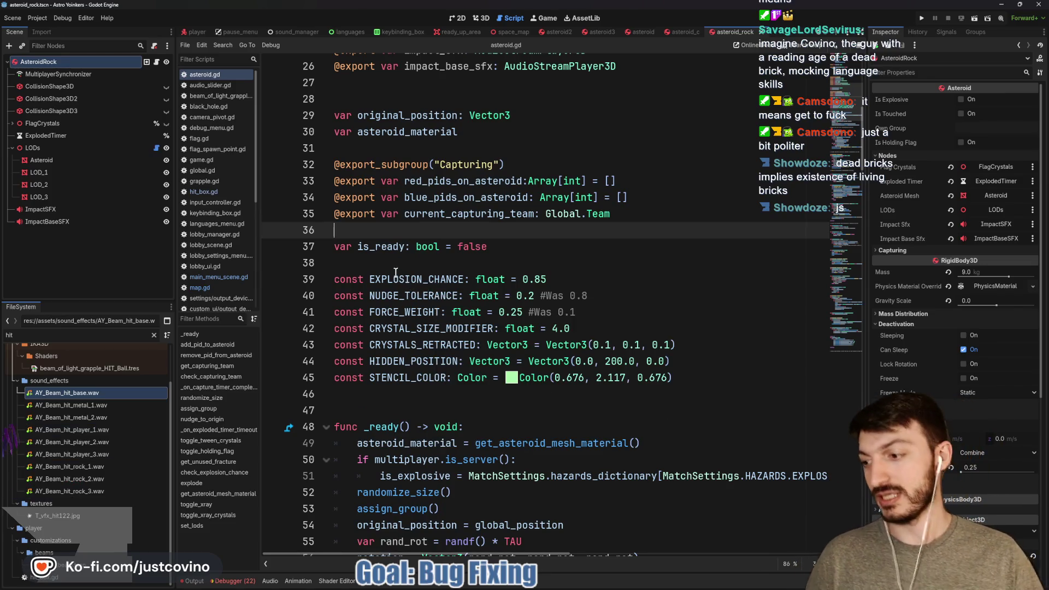
{"action": "left_click", "coordinate": [371, 259]}
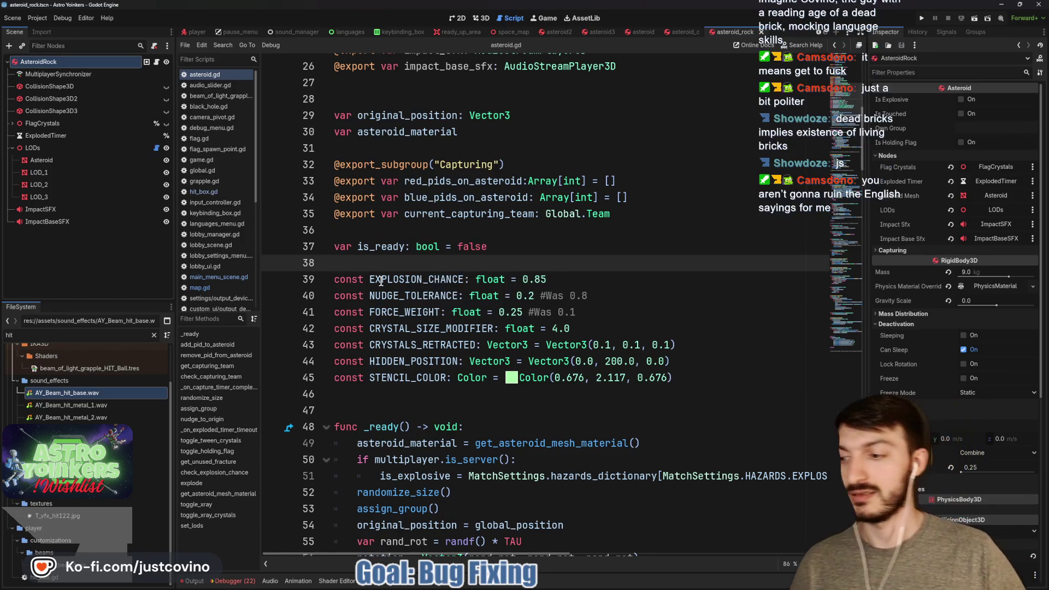
{"action": "scroll", "coordinate": [381, 279], "scroll_direction": "down", "scroll_amount": 3}
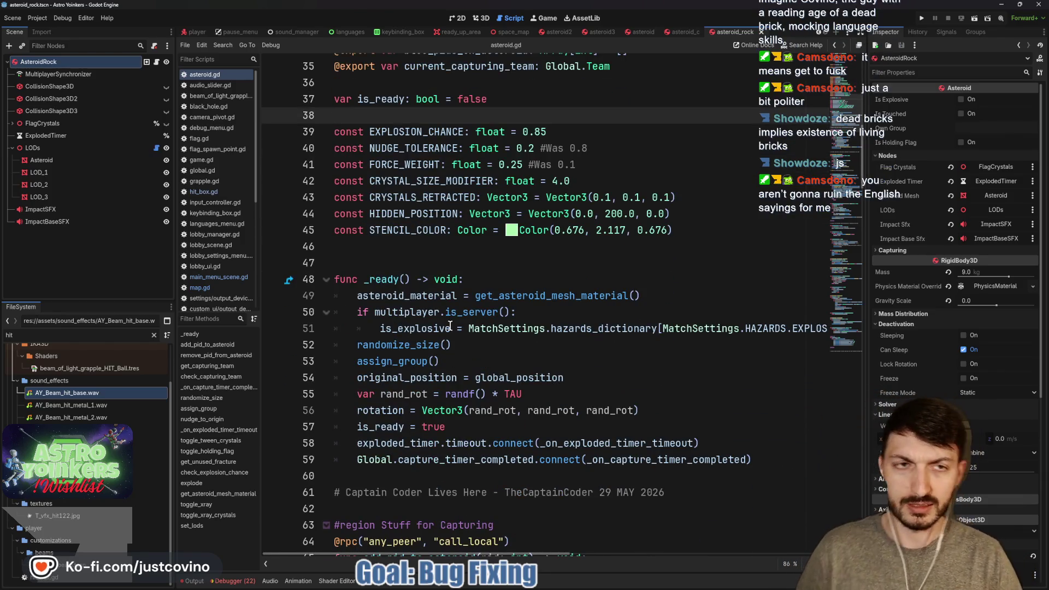
{"action": "left_click", "coordinate": [191, 35]}
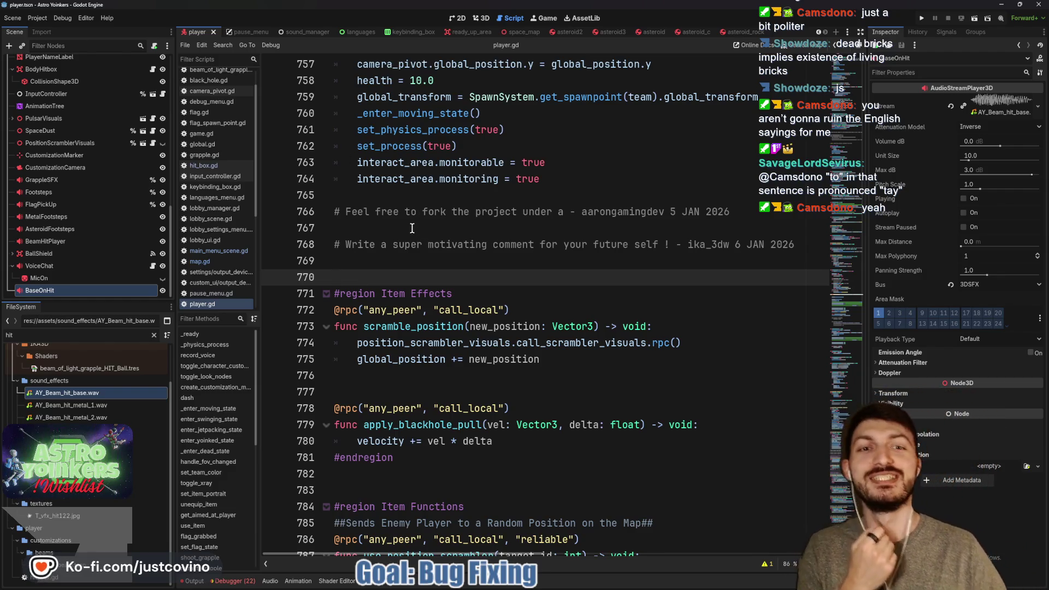
Open the Grapple node's grapple.gd script at the hit_asteroid function.
{"action": "scroll", "coordinate": [82, 246], "scroll_direction": "up", "scroll_amount": 10}
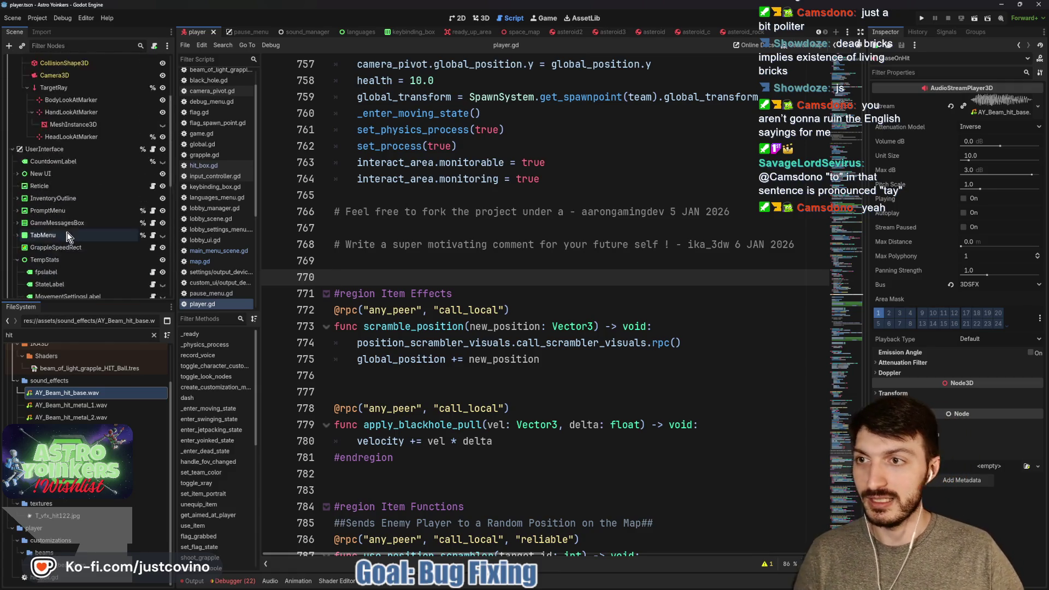
{"action": "scroll", "coordinate": [66, 207], "scroll_direction": "up", "scroll_amount": 3}
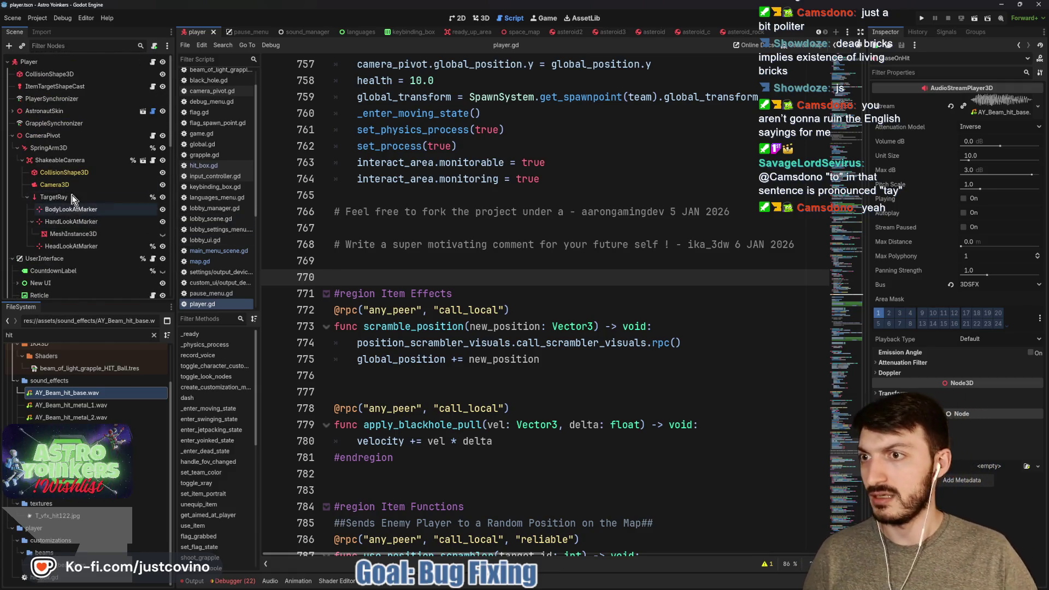
{"action": "left_click", "coordinate": [12, 111]}
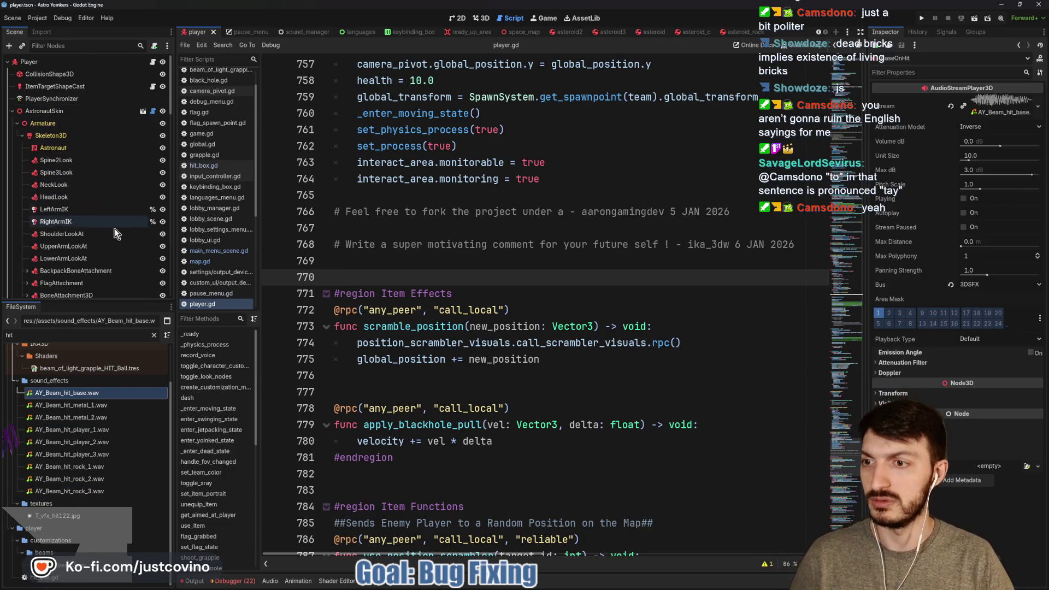
{"action": "scroll", "coordinate": [116, 236], "scroll_direction": "down", "scroll_amount": 5}
{"action": "scroll", "coordinate": [115, 236], "scroll_direction": "down", "scroll_amount": 5}
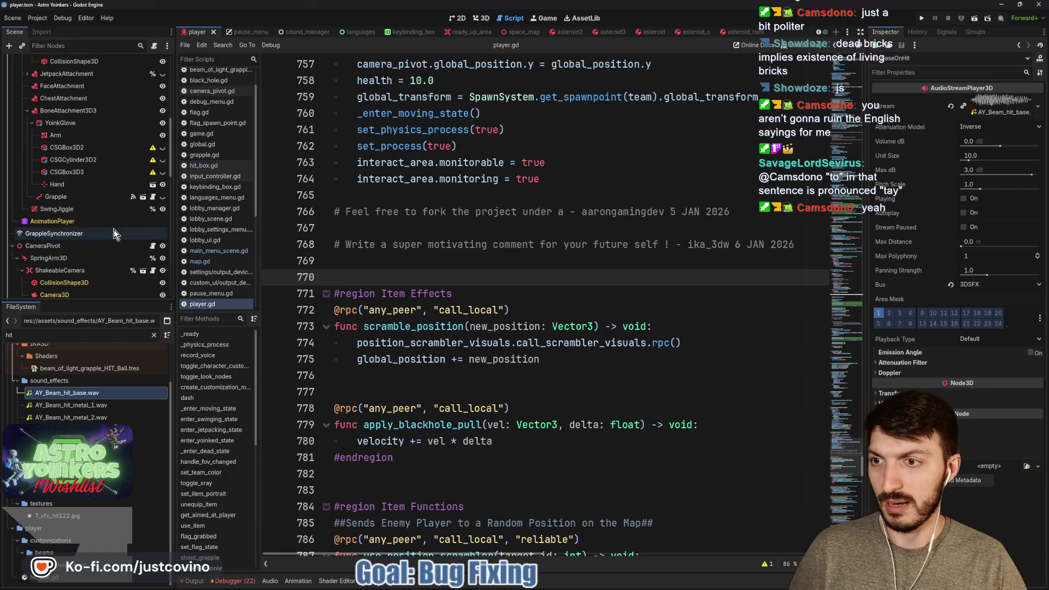
{"action": "left_click", "coordinate": [153, 198]}
{"action": "scroll", "coordinate": [564, 317], "scroll_direction": "down", "scroll_amount": 2}
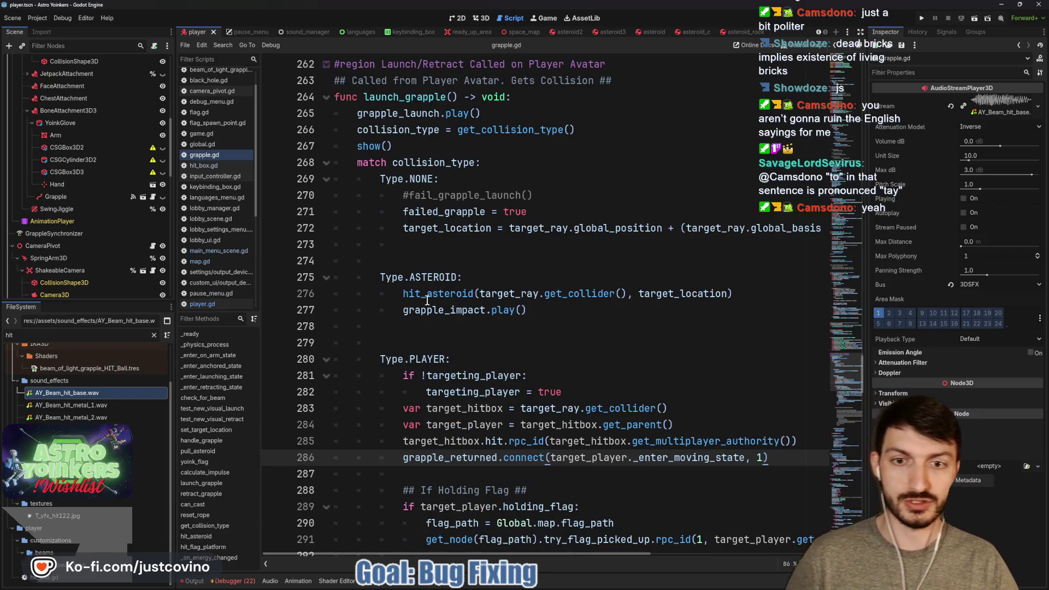
{"action": "left_click", "coordinate": [429, 295], "text": "ctrl"}
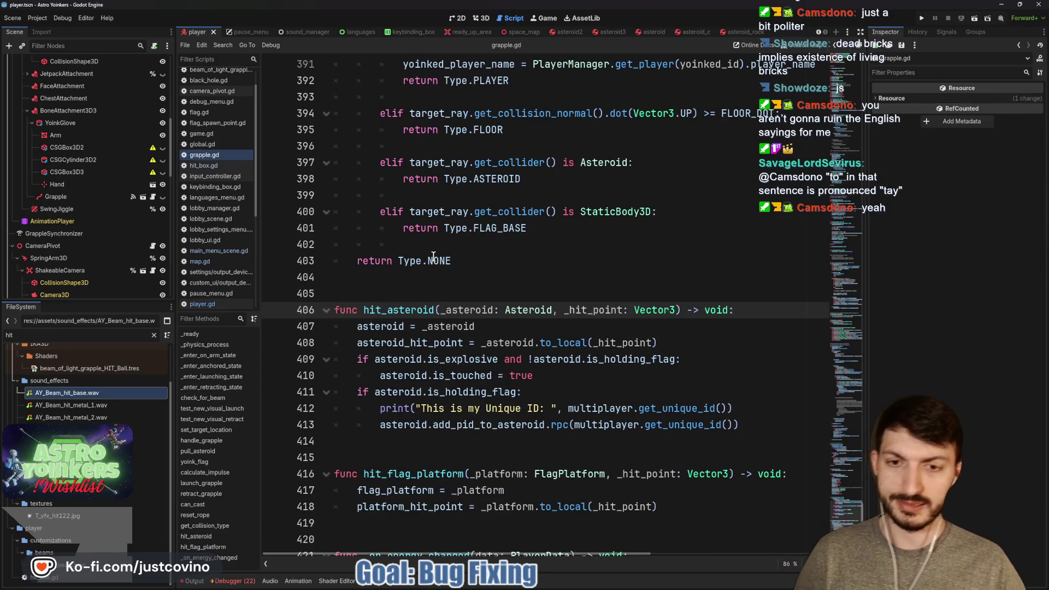
{"action": "scroll", "coordinate": [433, 257], "scroll_direction": "down", "scroll_amount": 2}
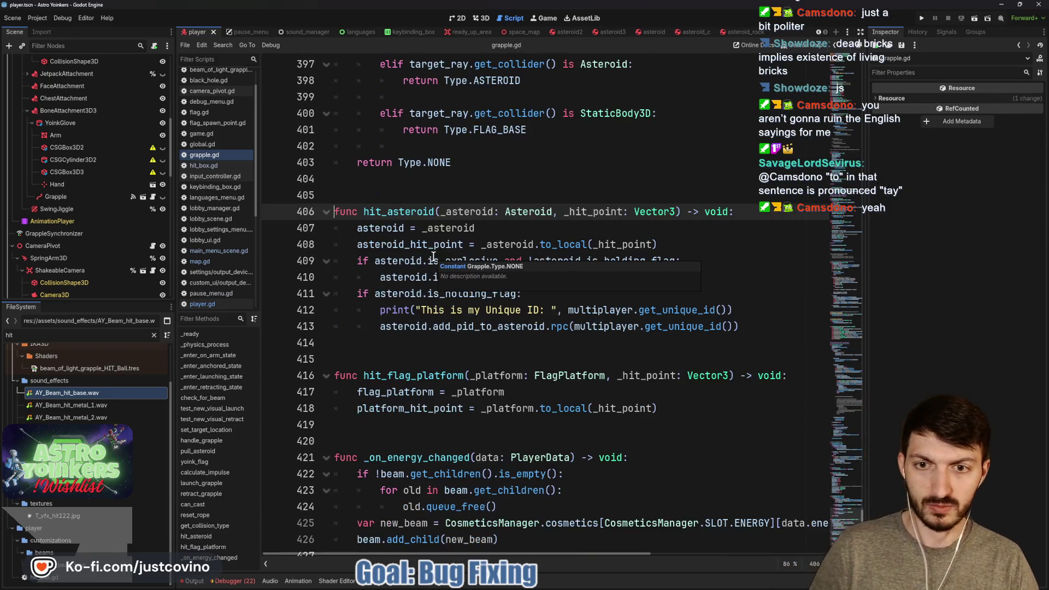
Add an asteroid.impact_sfx.play() call inside hit_asteroid.
{"action": "left_click", "coordinate": [513, 228]}
{"action": "key", "text": "Return"}
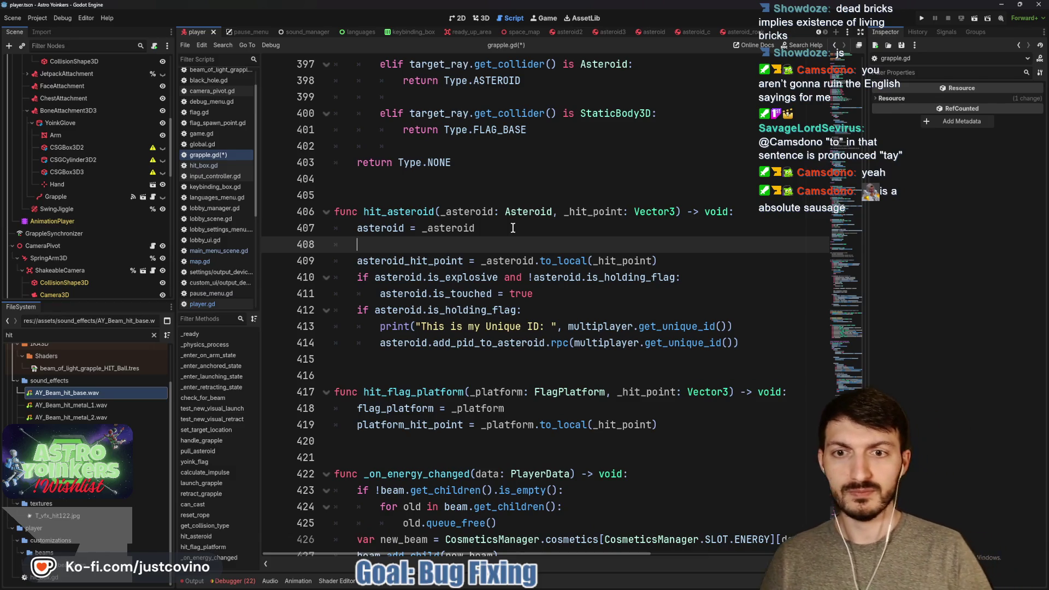
{"action": "type", "text": "asteroid."}
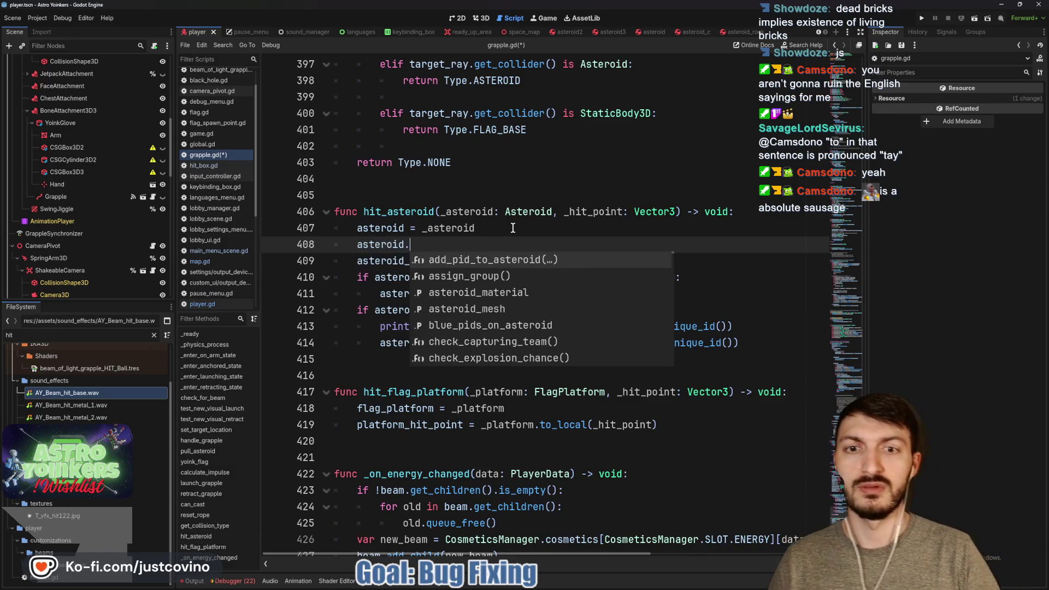
{"action": "type", "text": "impact_sfx."}
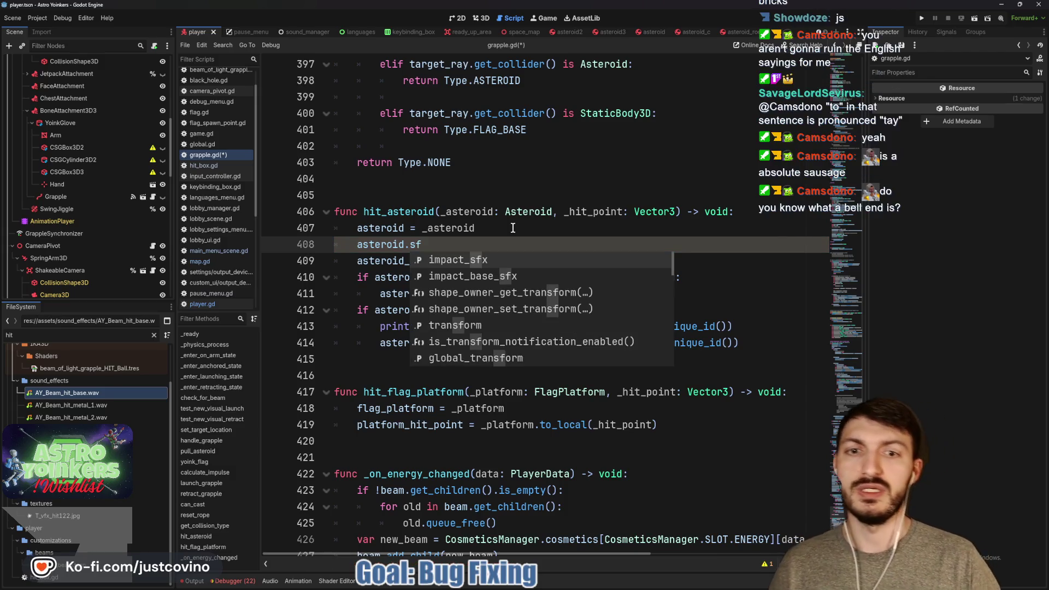
{"action": "type", "text": "play"}
{"action": "key", "text": "Return"}
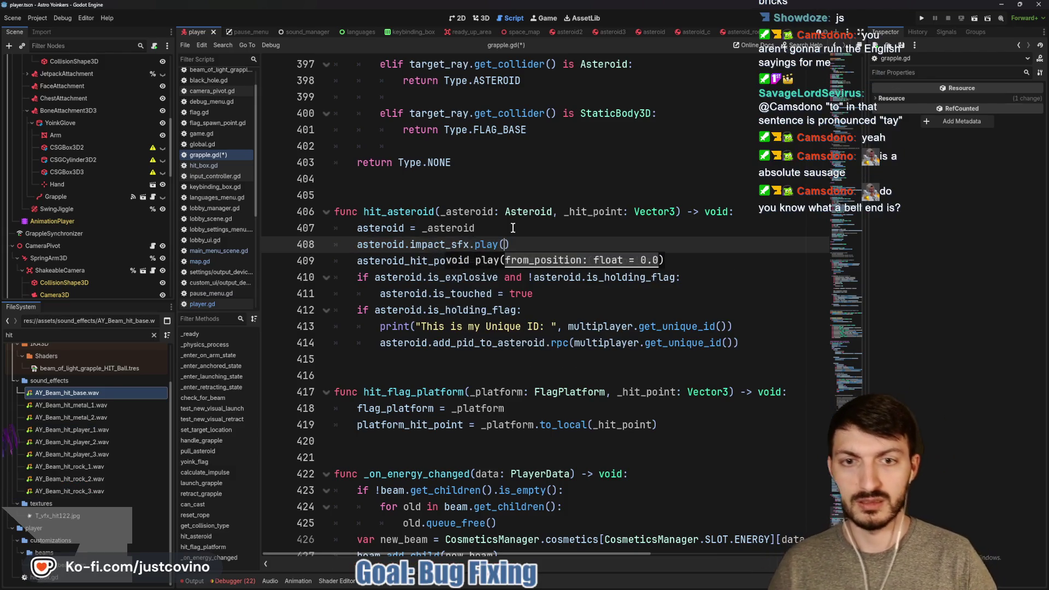
Add asteroid.impact_base_sfx.play() on a new line after line 407.
{"action": "left_click", "coordinate": [494, 226]}
{"action": "key", "text": "Return"}
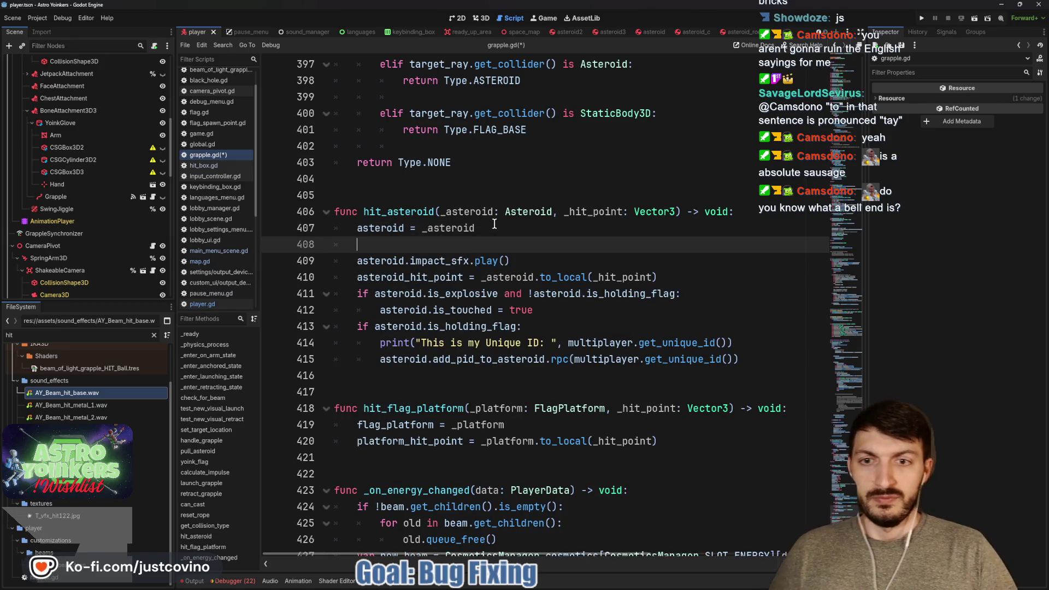
{"action": "type", "text": "asteroi"}
{"action": "key", "text": "Return"}
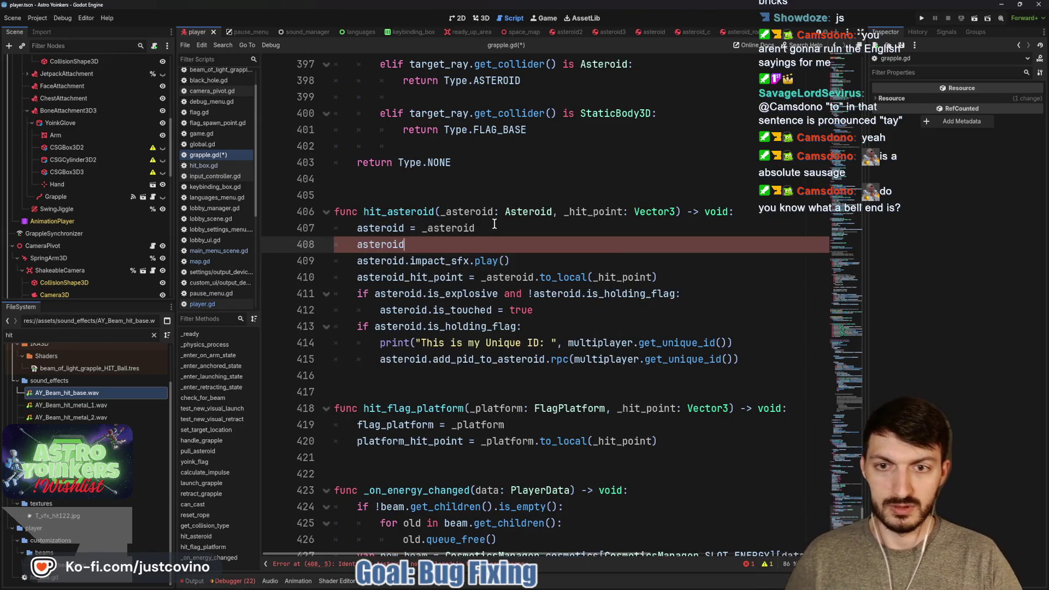
{"action": "type", "text": "."}
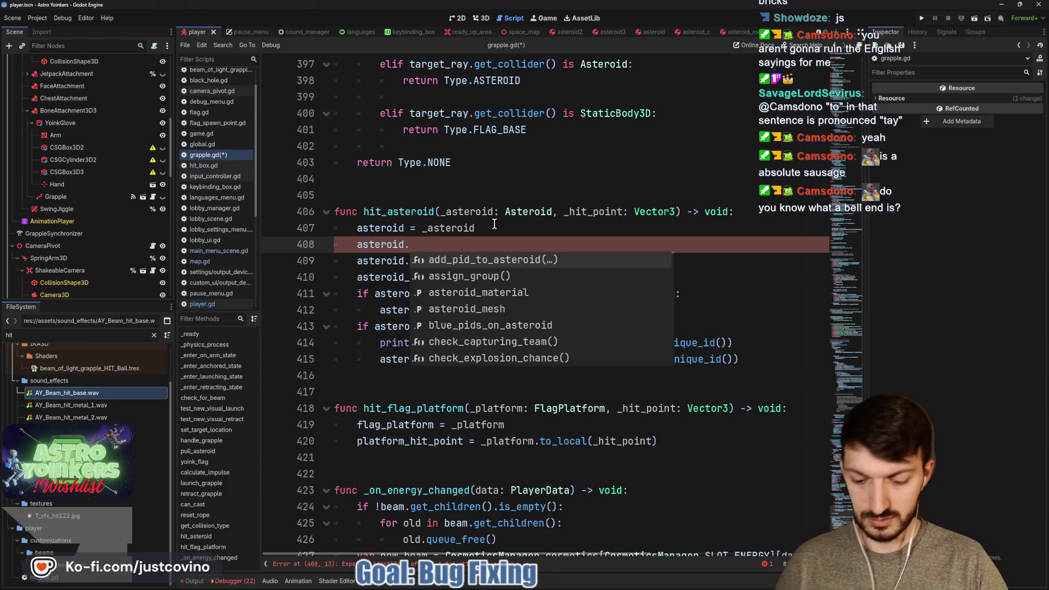
{"action": "type", "text": "sfx"}
{"action": "key", "text": "Down"}
{"action": "key", "text": "Return"}
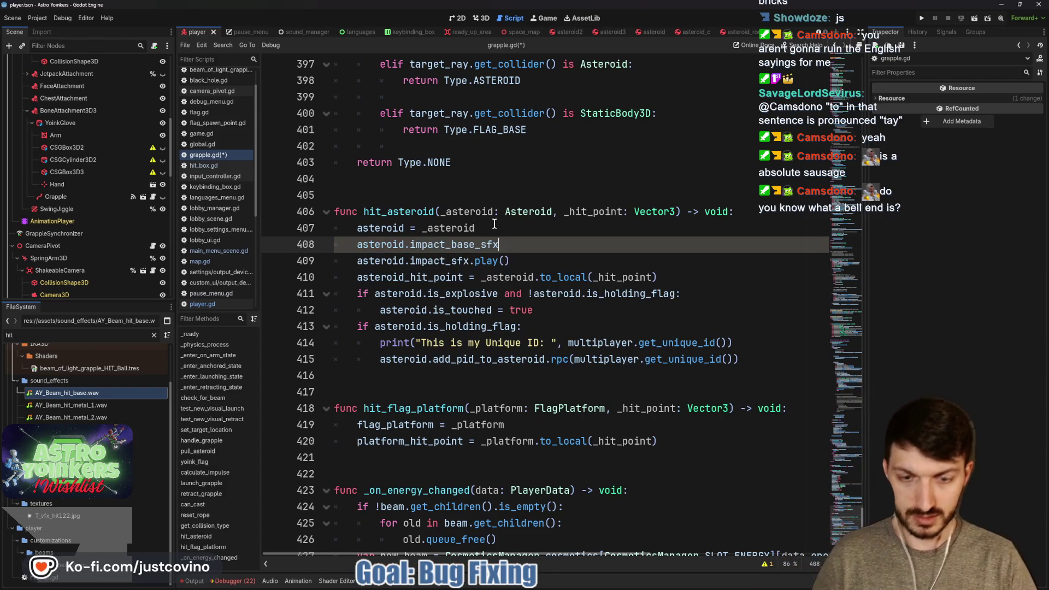
{"action": "type", "text": ".pl"}
{"action": "key", "text": "Return"}
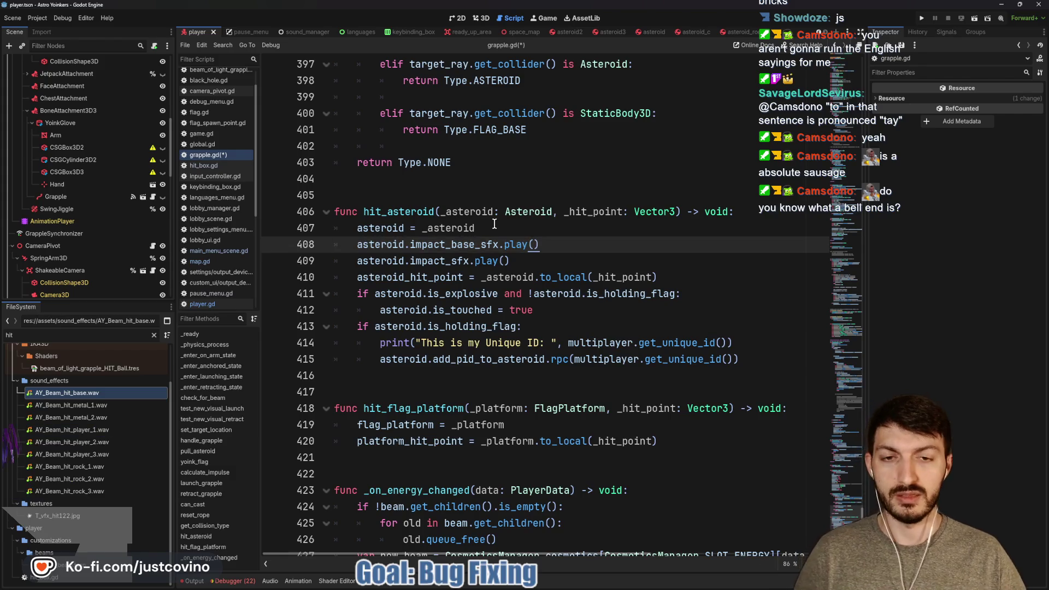
{"action": "key", "text": "ctrl+s"}
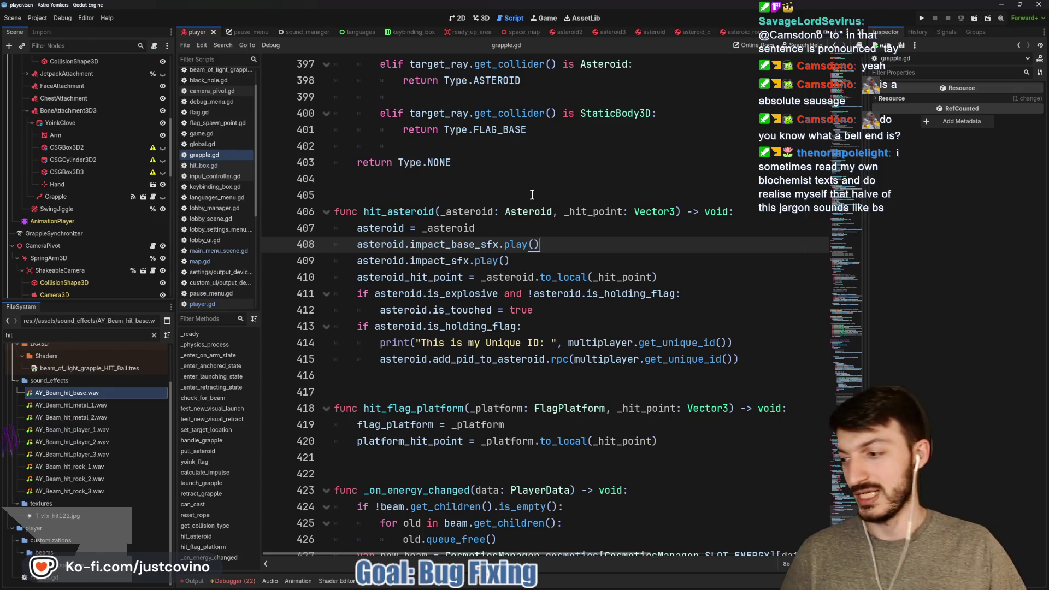
Save the script and scene, then view the 2 changed files in GitHub Desktop.
{"action": "key", "text": "ctrl+s"}
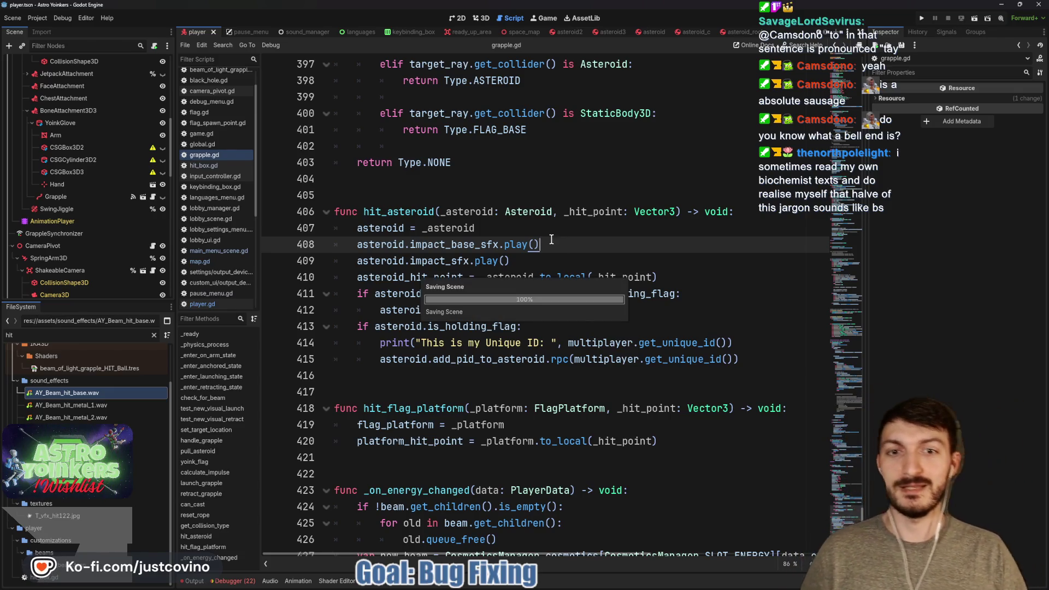
{"action": "mouse_move", "coordinate": [555, 583]}
{"action": "left_click", "coordinate": [589, 581]}
{"action": "type", "text": "grapple"}
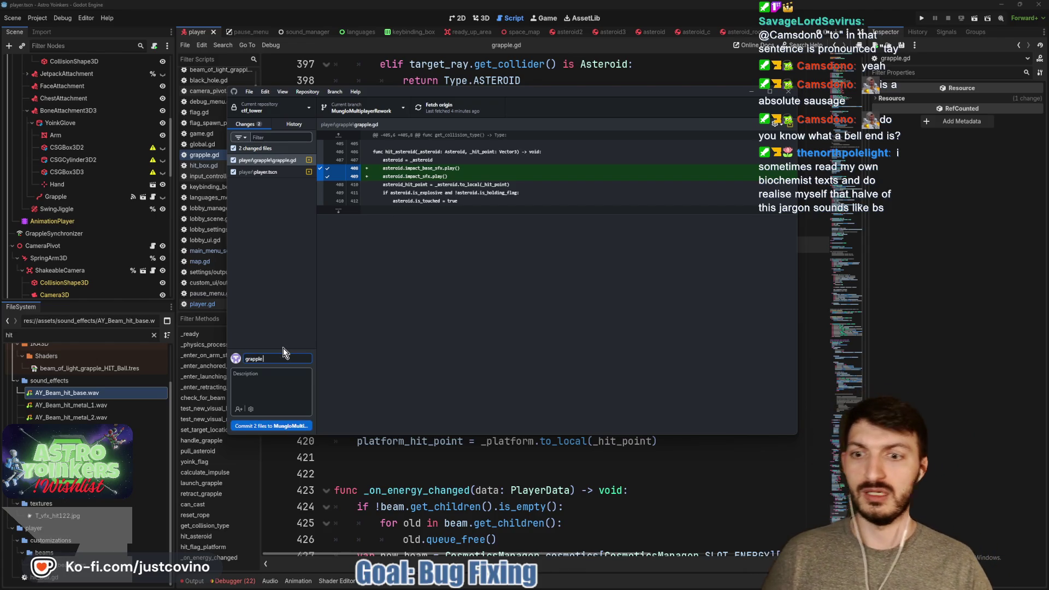
Commit the 2 files as 'grapple now tells asteroid to play sfx' and return to grapple.gd.
{"action": "type", "text": "now tells asteroid to pl"}
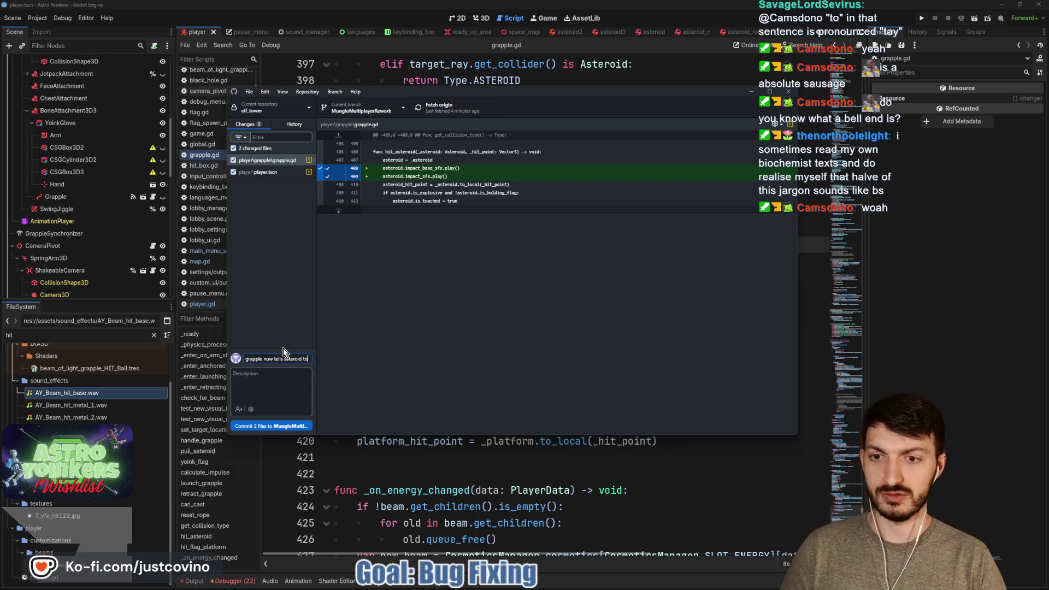
{"action": "type", "text": "ay"}
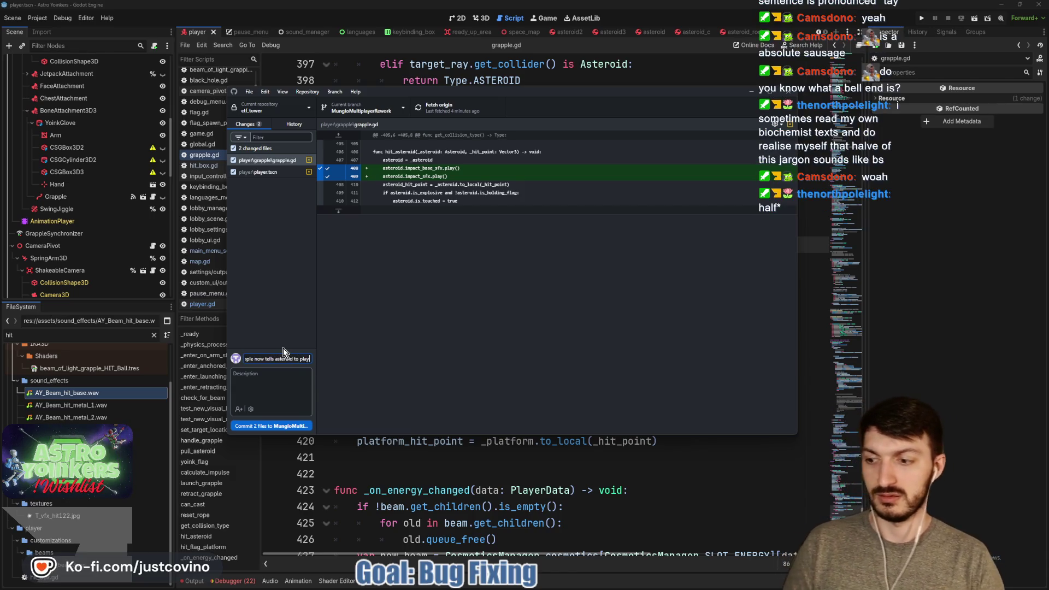
{"action": "type", "text": " sfx"}
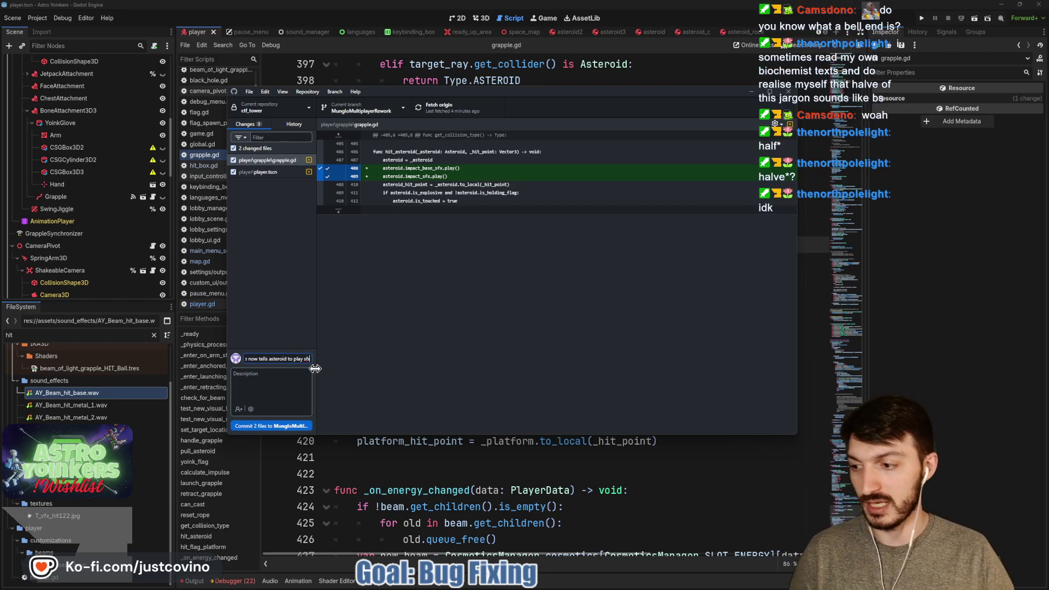
{"action": "left_click", "coordinate": [299, 375]}
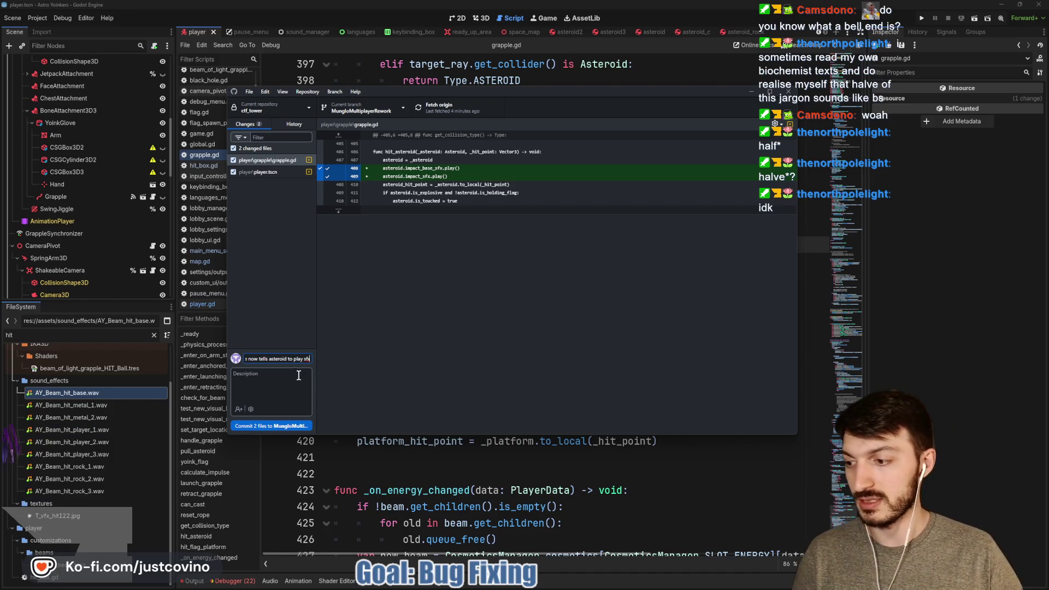
{"action": "left_click", "coordinate": [270, 426]}
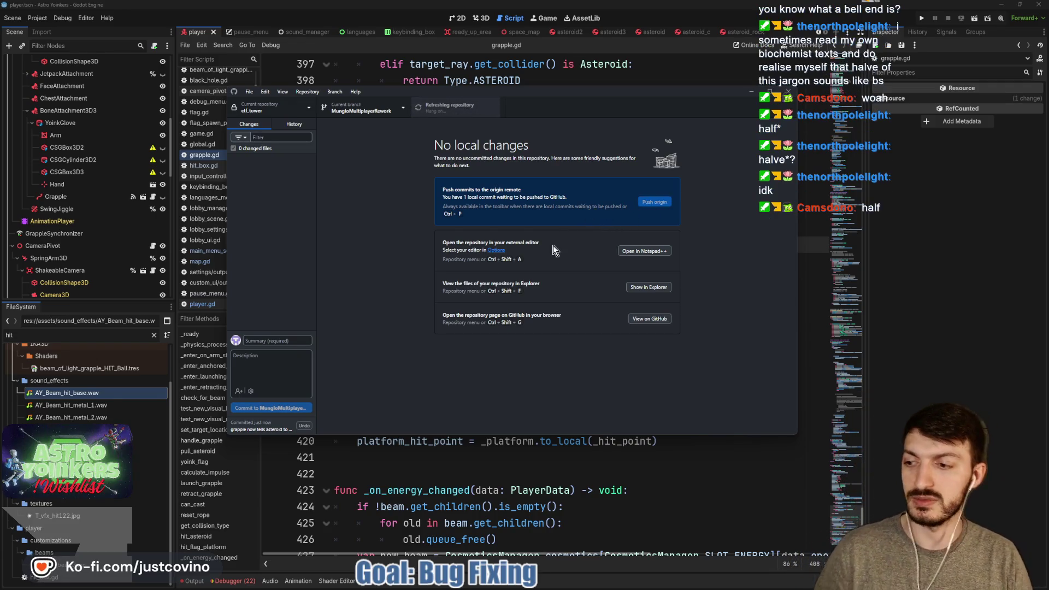
{"action": "left_click", "coordinate": [519, 442]}
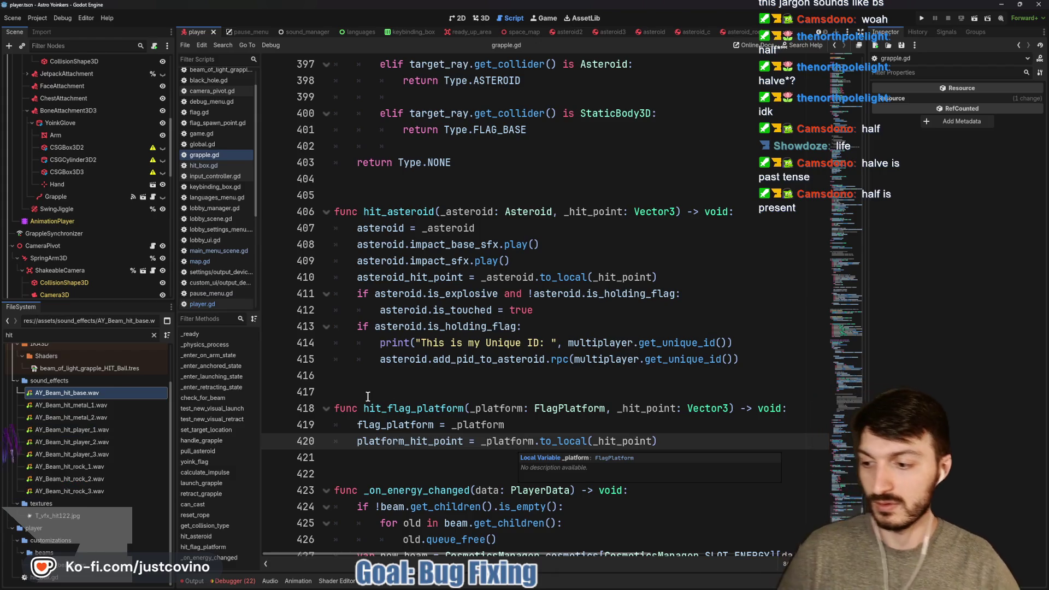
{"action": "left_click", "coordinate": [478, 342]}
Save, review the player.tscn diff, then run Astro Yoinkers to its V0.0.1.3 main menu.
{"action": "key", "text": "ctrl+s"}
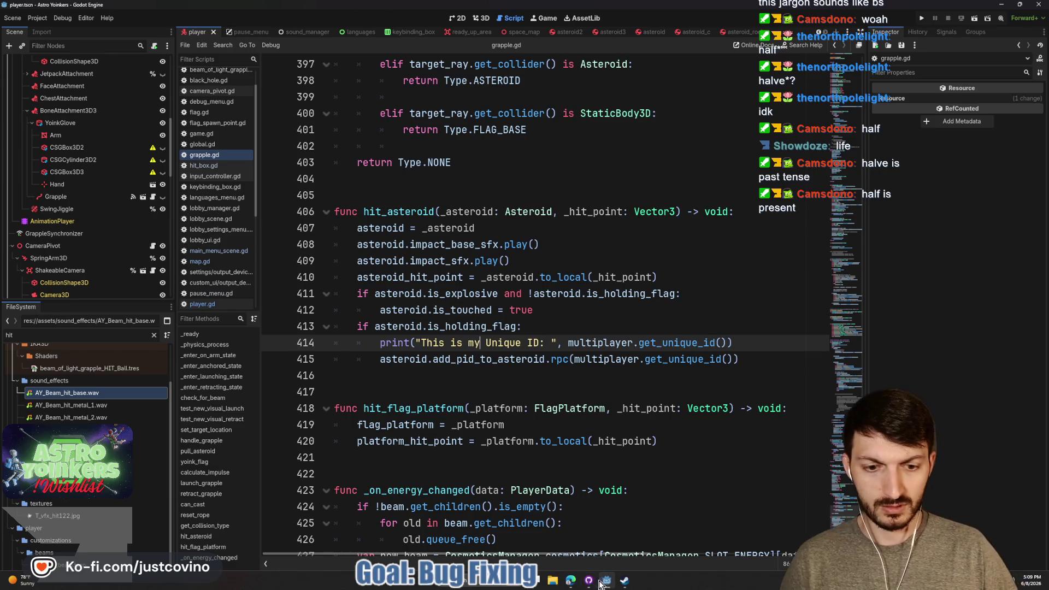
{"action": "left_click", "coordinate": [605, 587]}
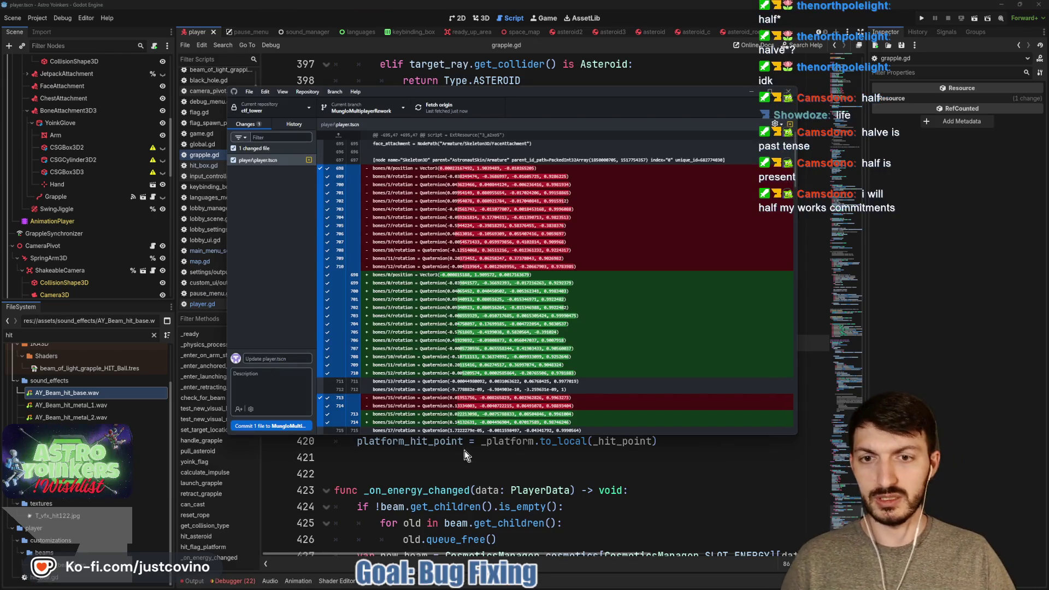
{"action": "left_click", "coordinate": [881, 6]}
{"action": "left_click", "coordinate": [922, 13]}
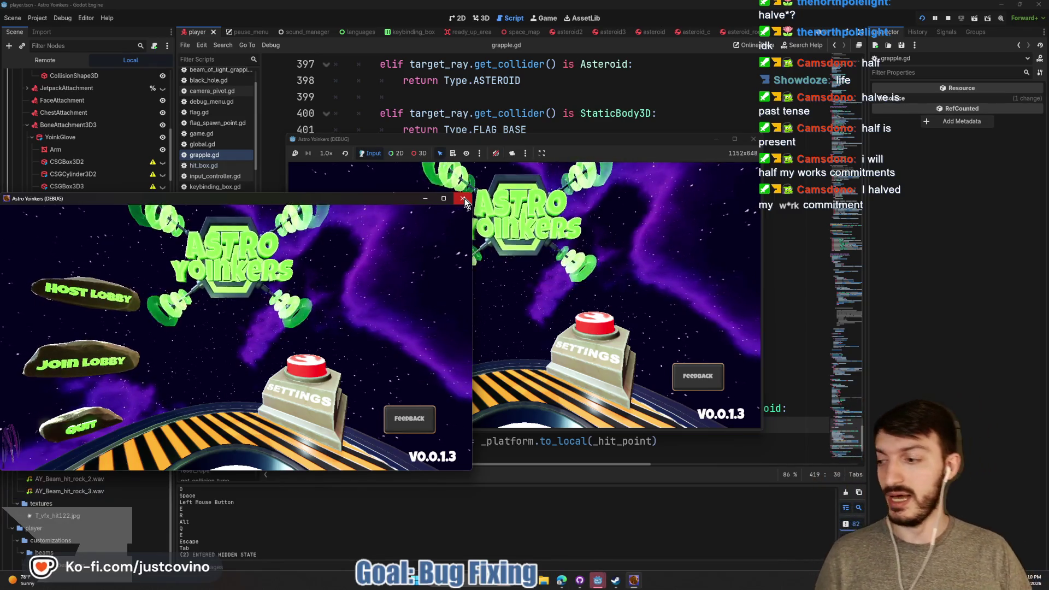
Close the extra game window, host and create a lobby, and run onto the launch pad.
{"action": "left_click", "coordinate": [463, 200]}
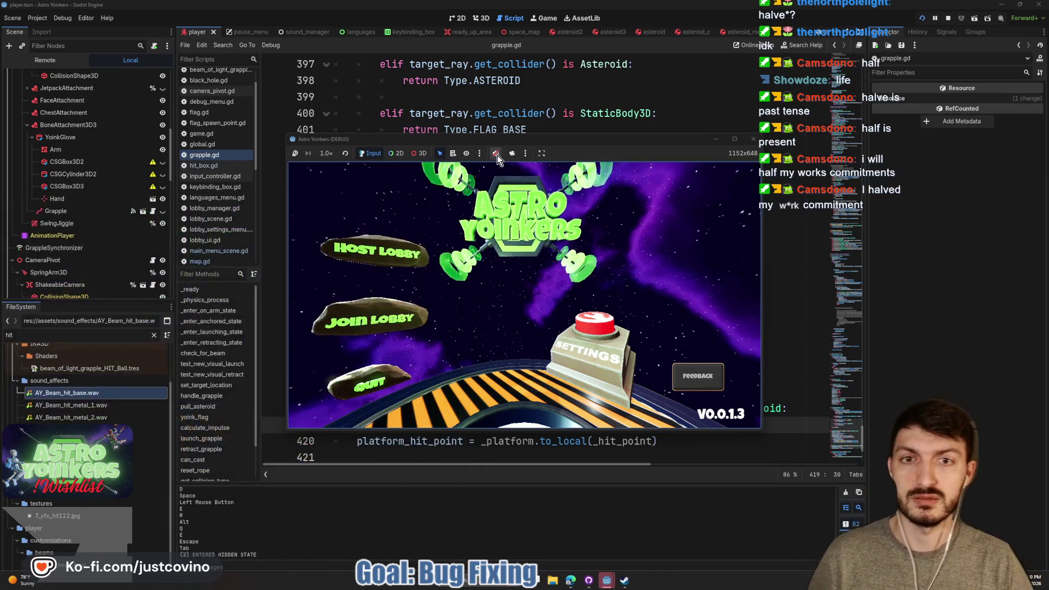
{"action": "left_click", "coordinate": [391, 250]}
{"action": "left_click", "coordinate": [503, 255]}
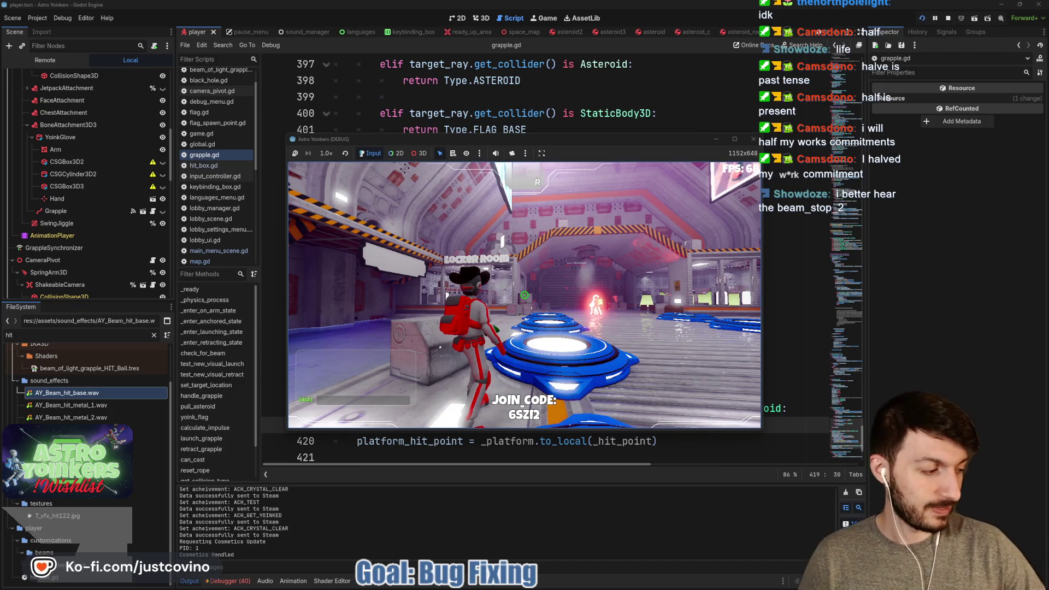
{"action": "key", "text": "w"}
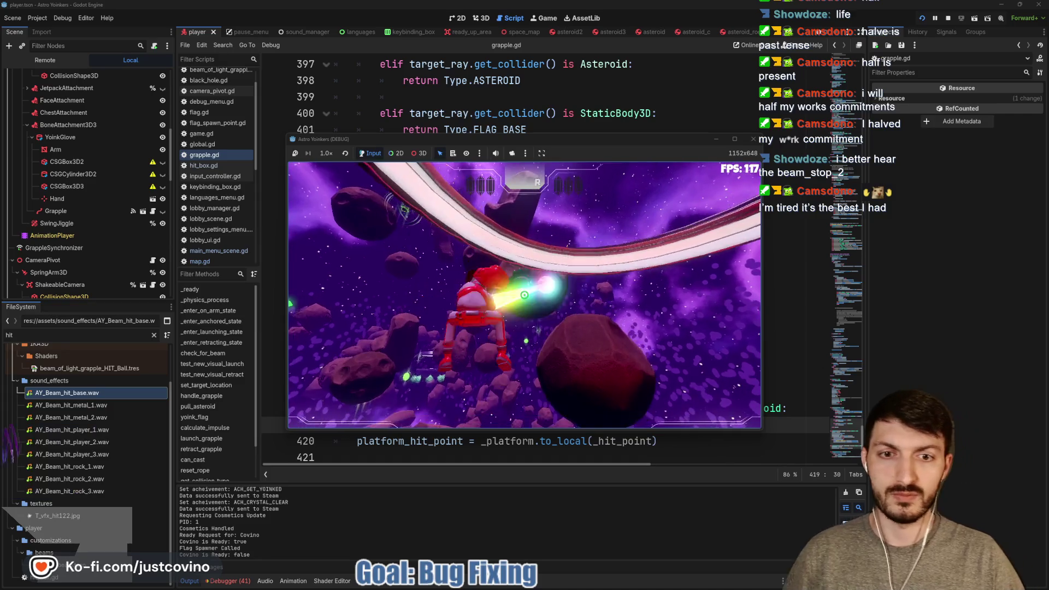
Fire the grapple at eight asteroids in flight to hear the impact sounds.
{"action": "left_click", "coordinate": [524, 295]}
{"action": "left_click", "coordinate": [524, 295]}
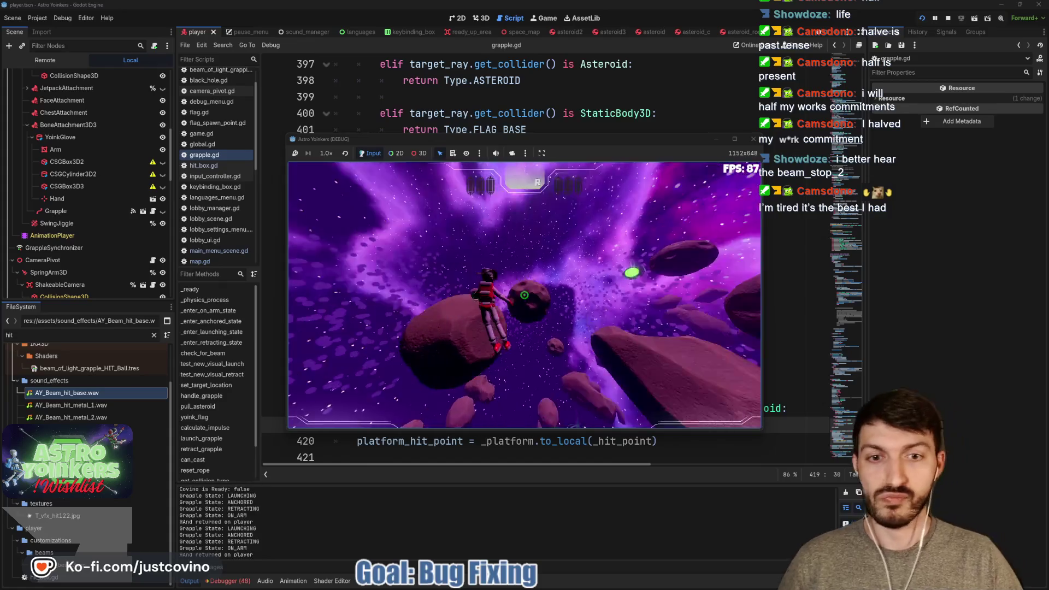
{"action": "left_click", "coordinate": [524, 295]}
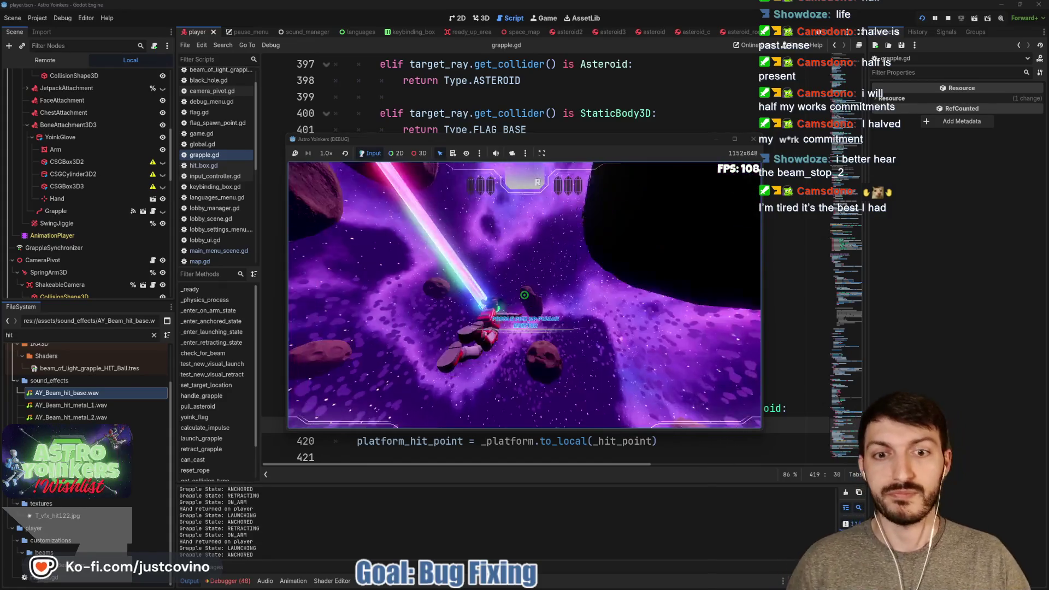
{"action": "left_click", "coordinate": [524, 295]}
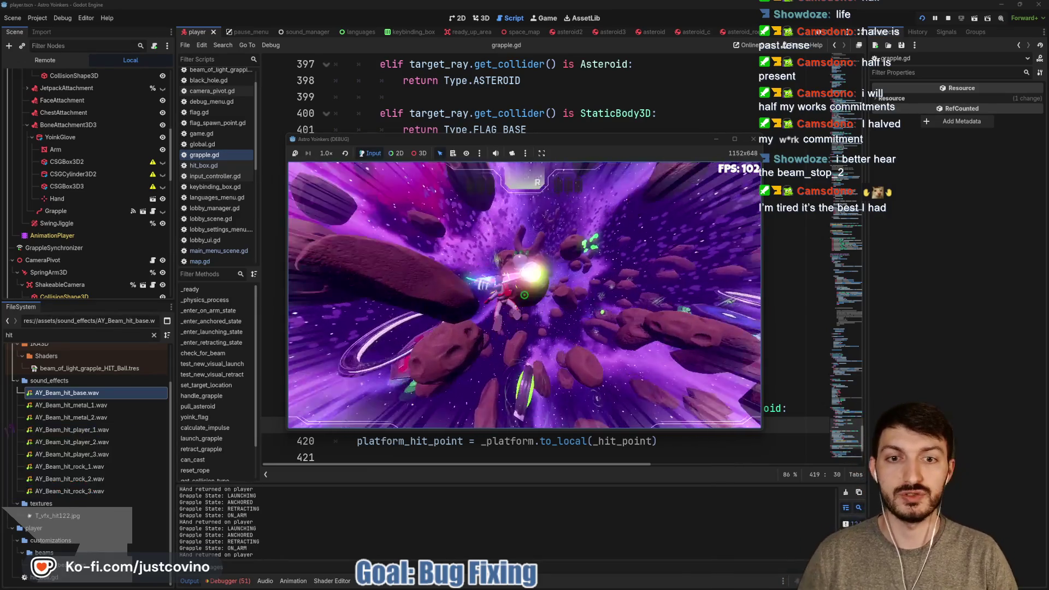
{"action": "left_click", "coordinate": [525, 295]}
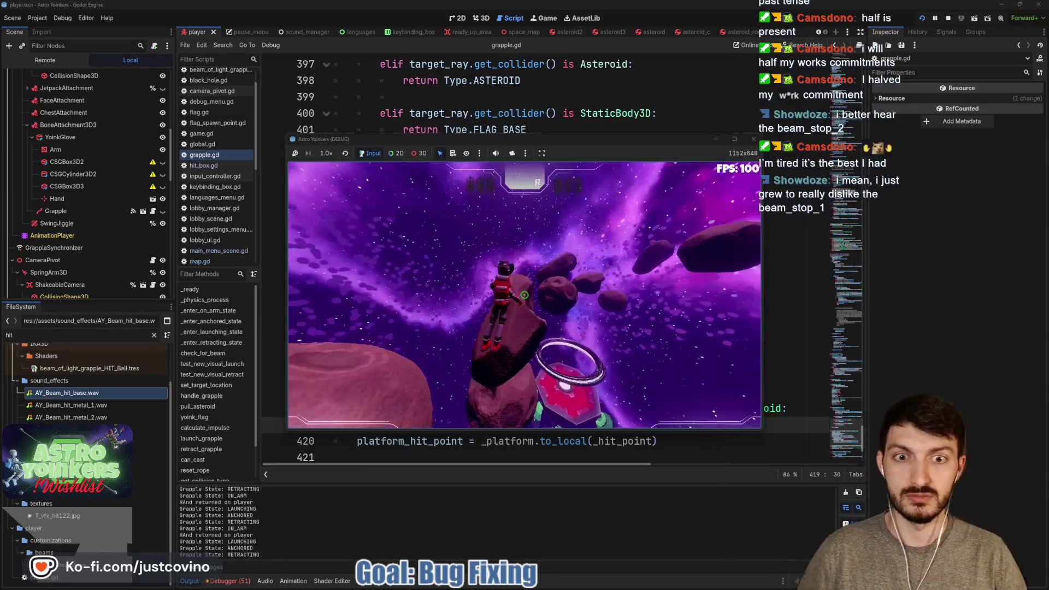
{"action": "left_click", "coordinate": [525, 295]}
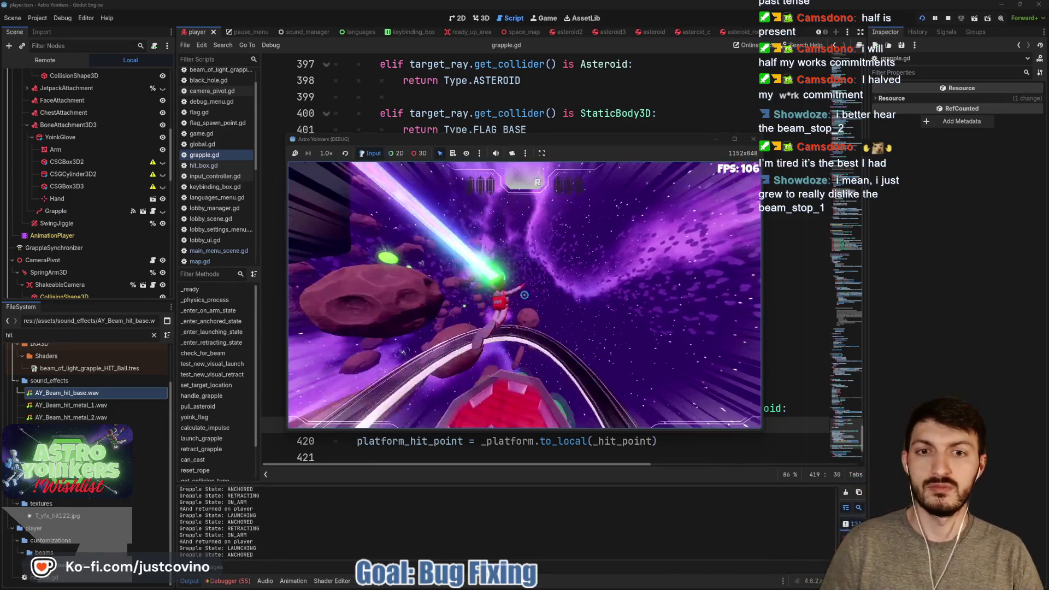
{"action": "left_click", "coordinate": [525, 295]}
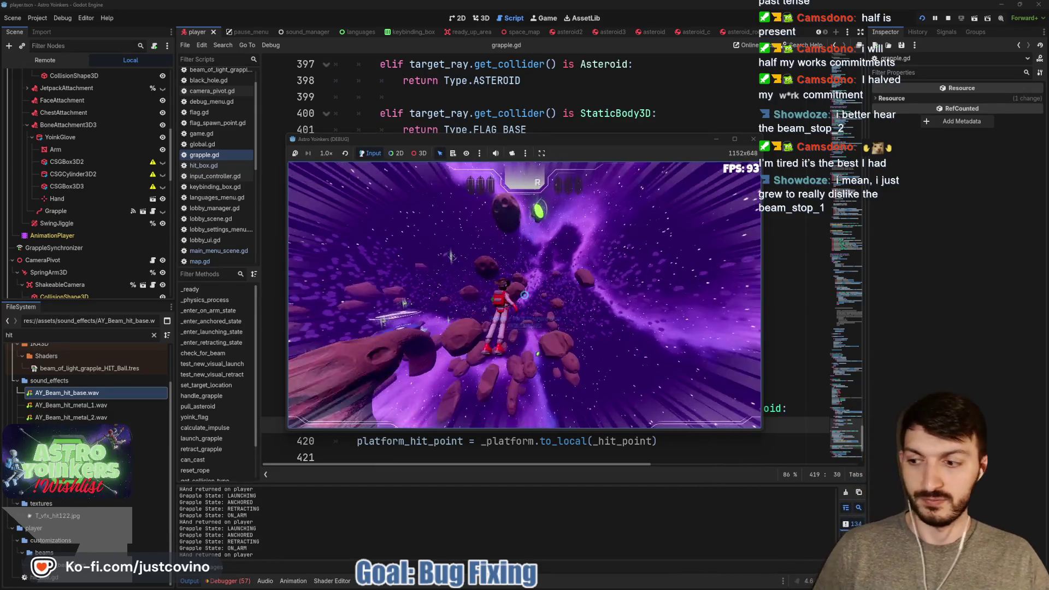
{"action": "left_click", "coordinate": [525, 295]}
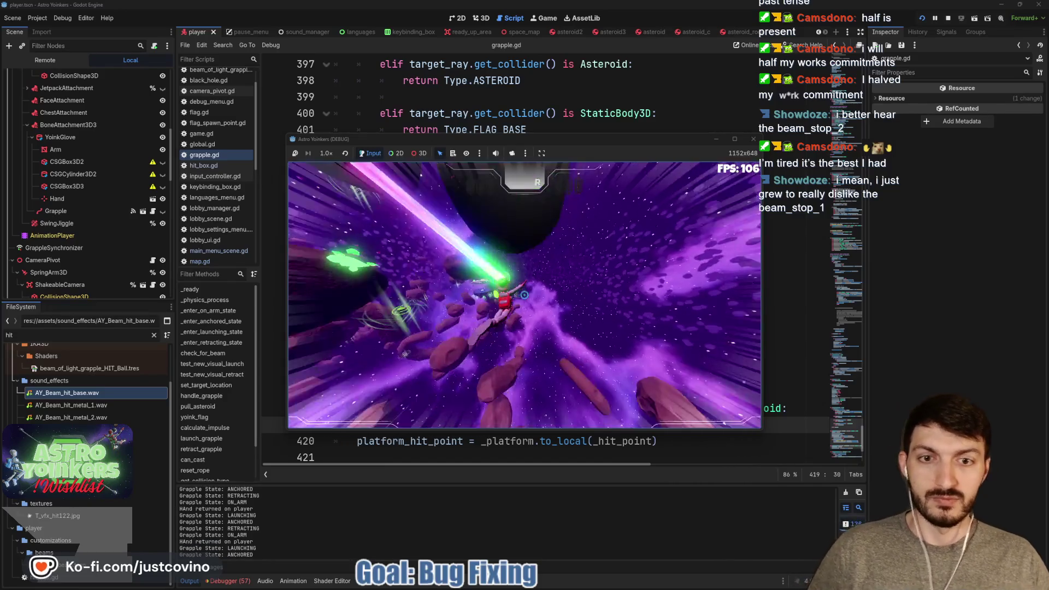